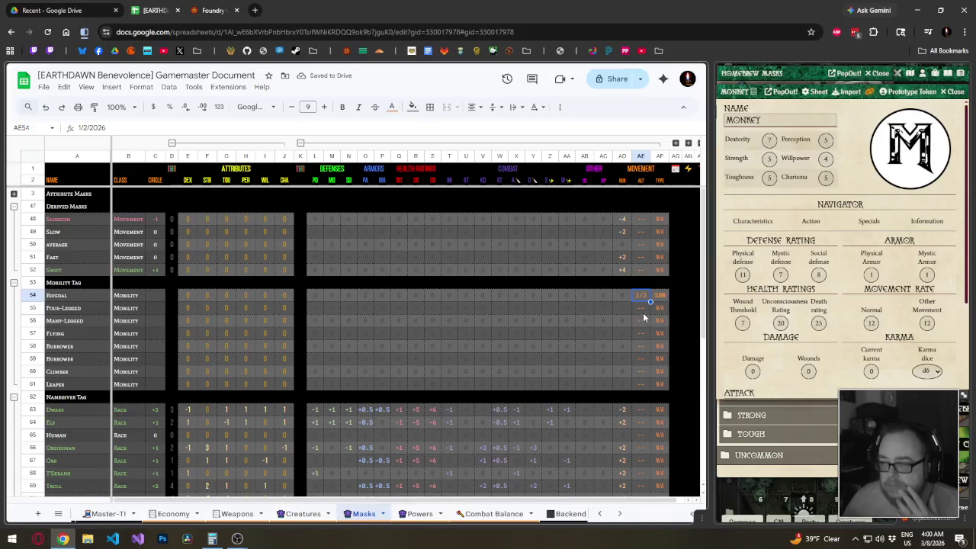
Enter 50% as the Bipedal alternate movement and review the Bipedal and Four-Legged movement formulas.
text(50%)
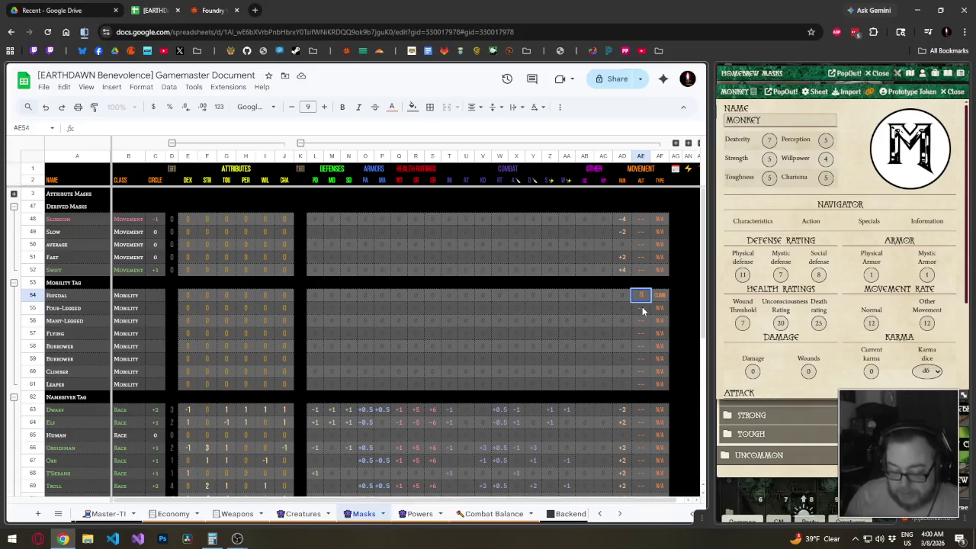
key(Return)
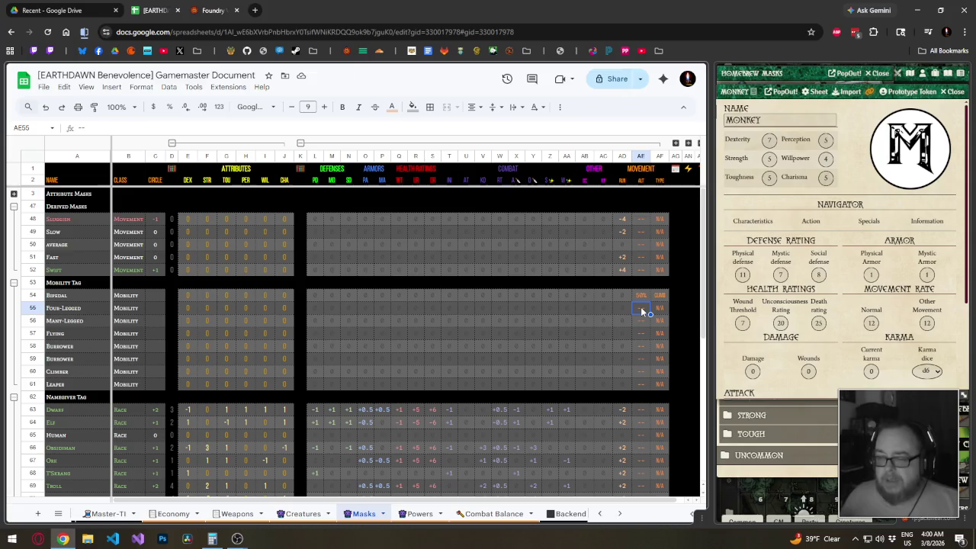
click(630, 299)
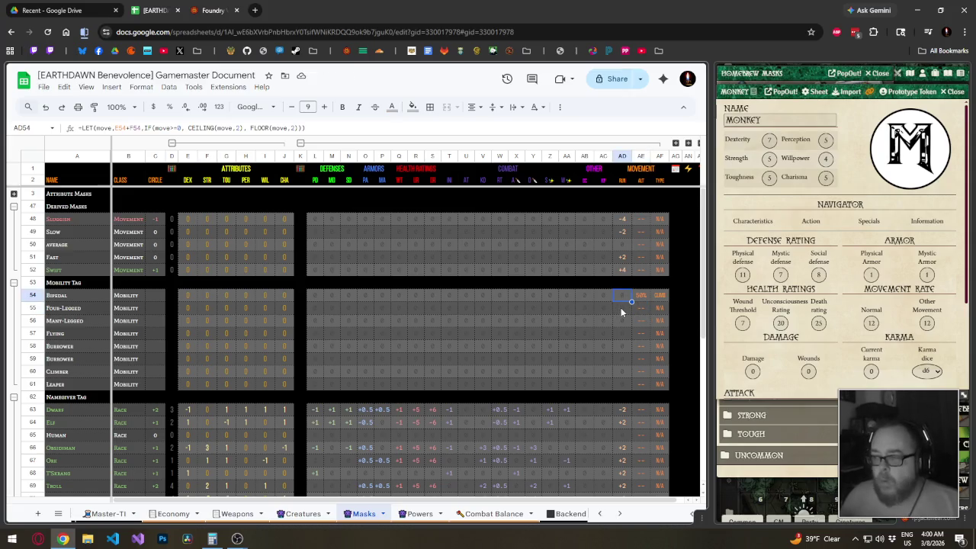
click(621, 308)
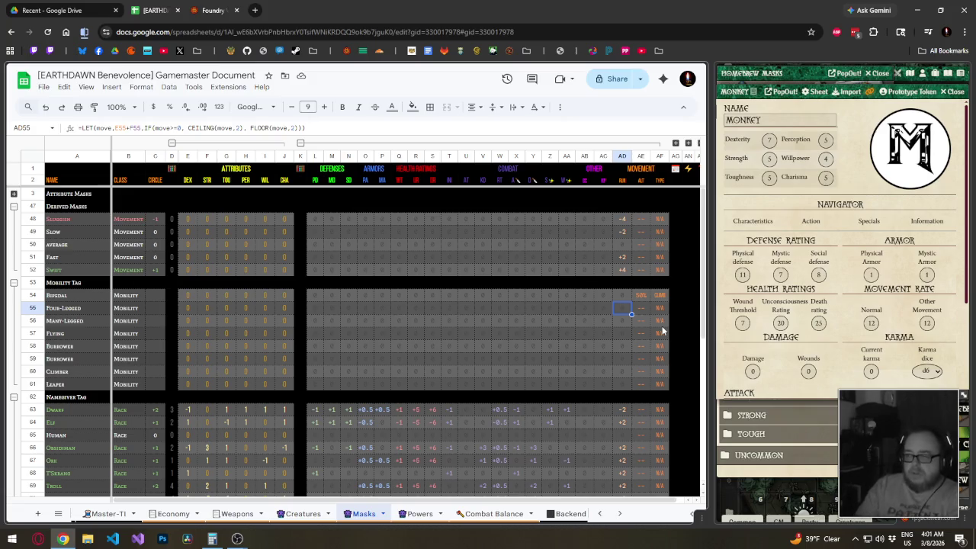
key(Up)
key(Right)
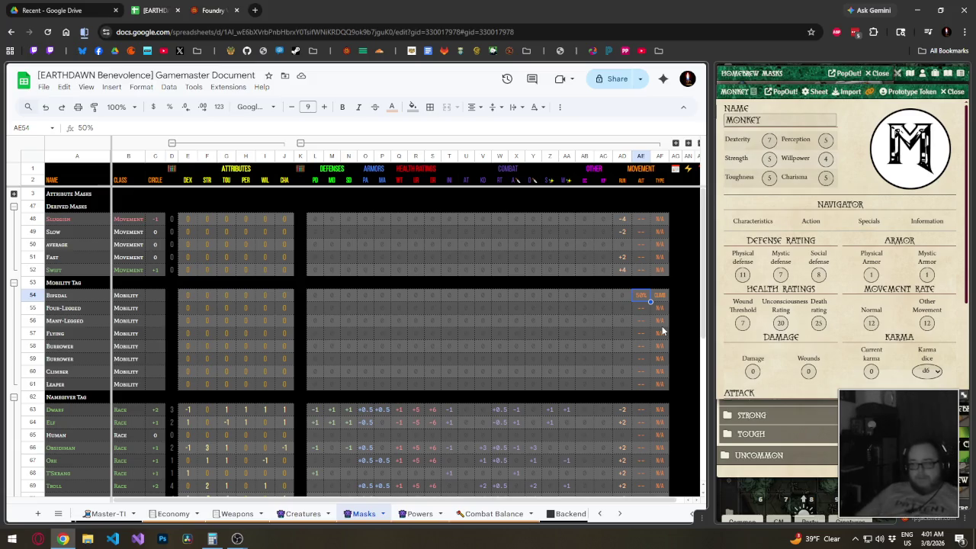
double_click(734, 91)
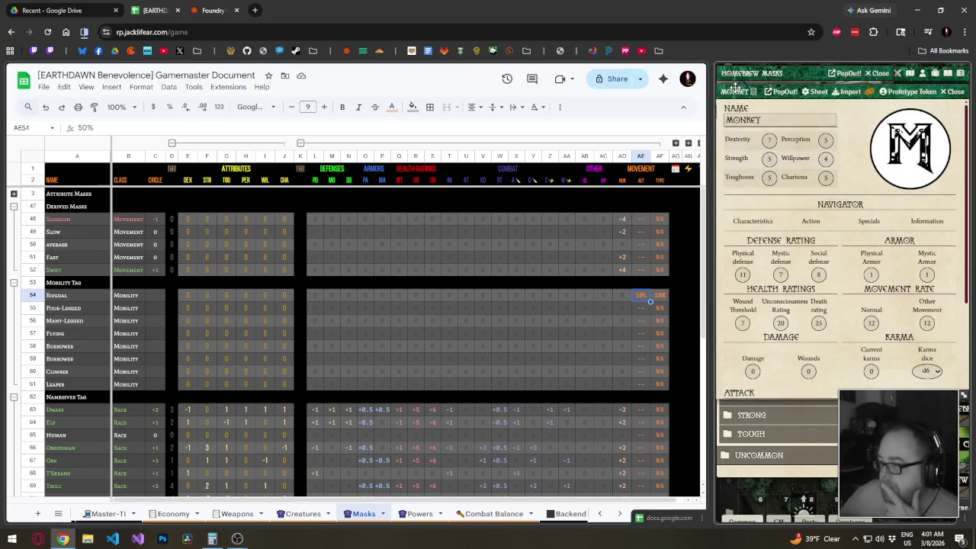
Collapse the Monkey sheet and Homebrew Masks, then open the Player's Guide Skill Description compendium.
double_click(735, 90)
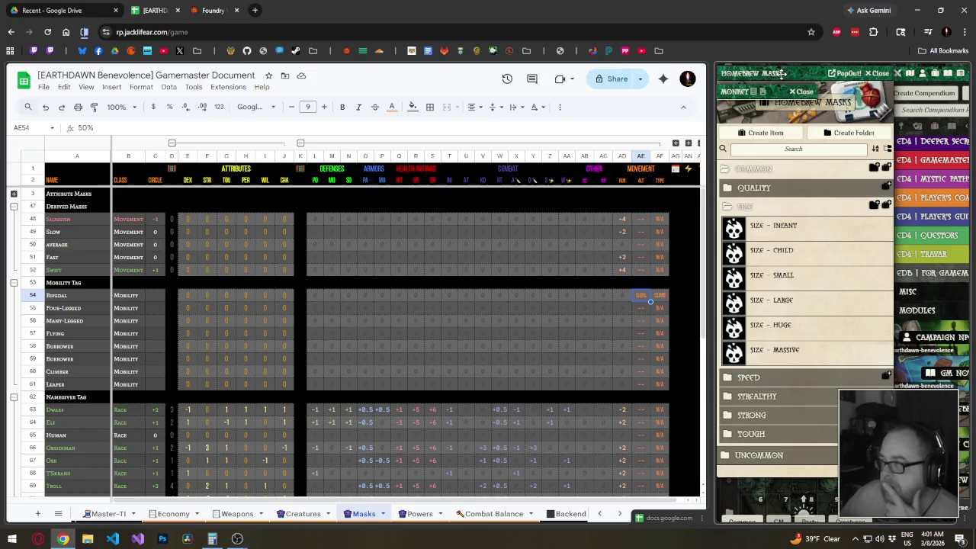
click(778, 75)
double_click(782, 73)
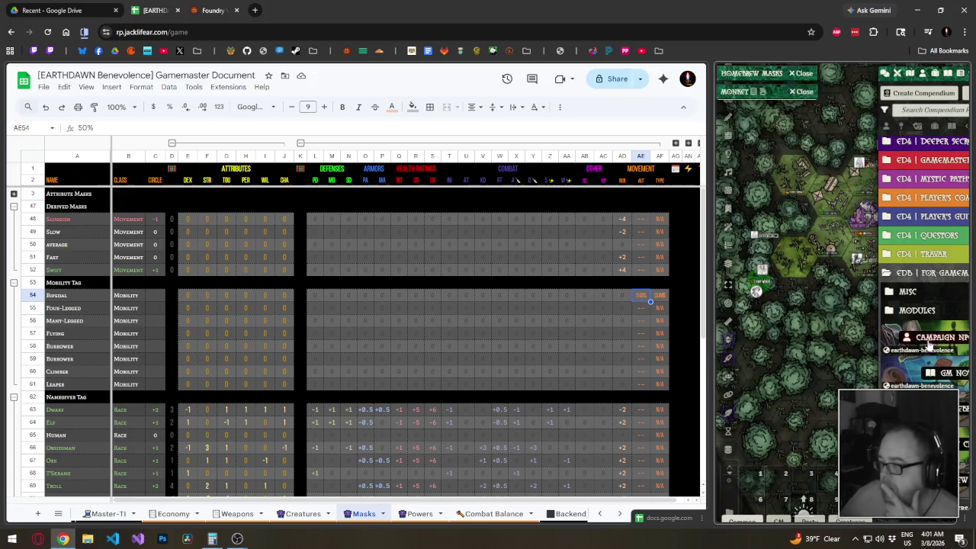
click(932, 217)
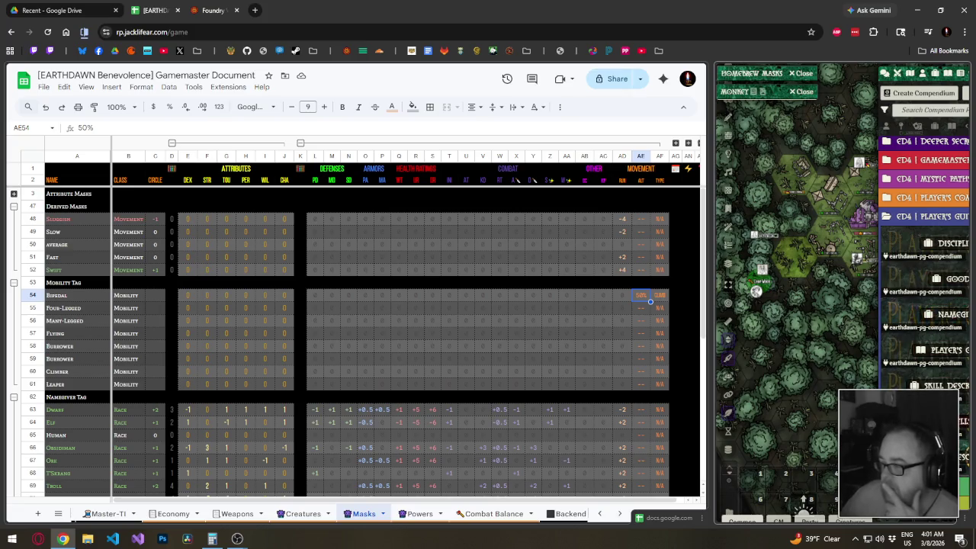
click(927, 385)
Search the skills for 'climb' and read the Climbing skill's rules.
scroll(865, 344, down, 5)
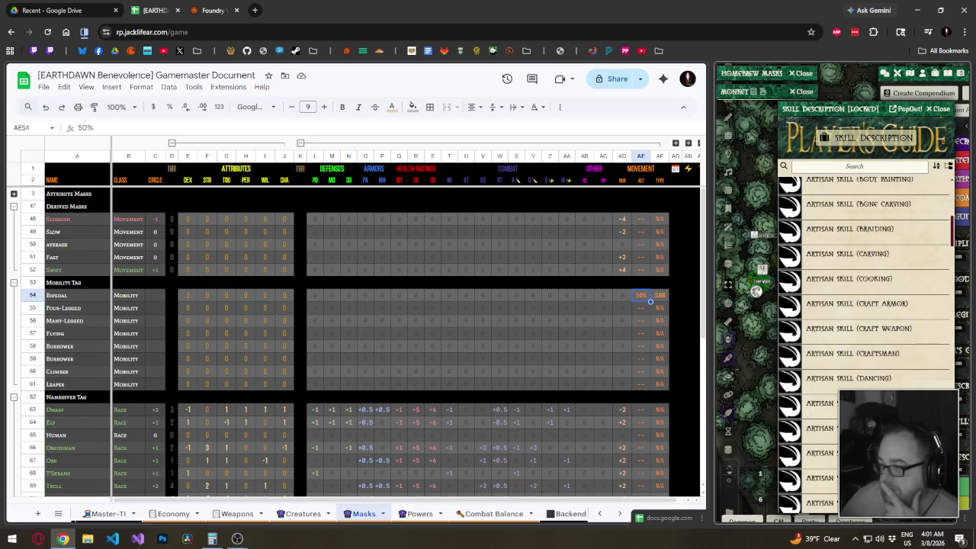
scroll(866, 343, down, 3)
scroll(865, 343, down, 2)
click(853, 168)
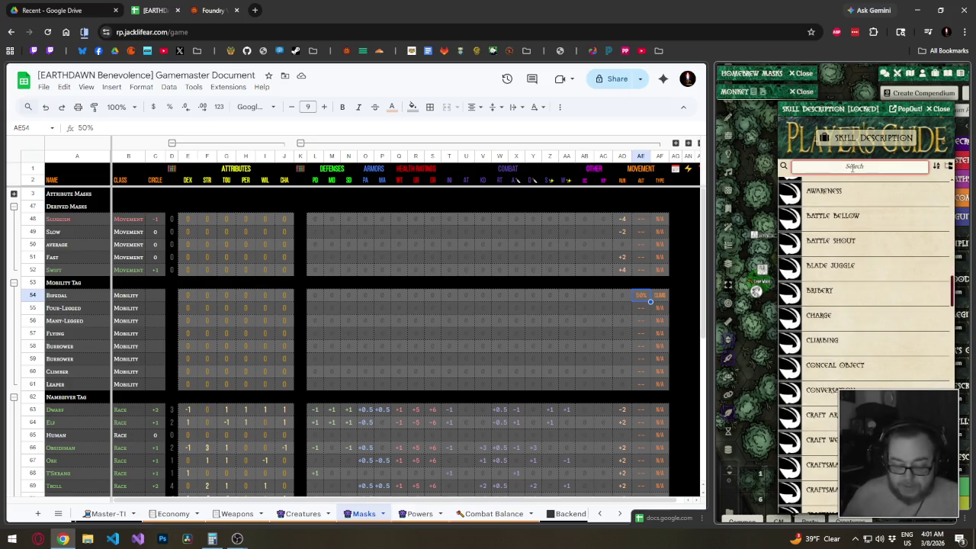
text(climb)
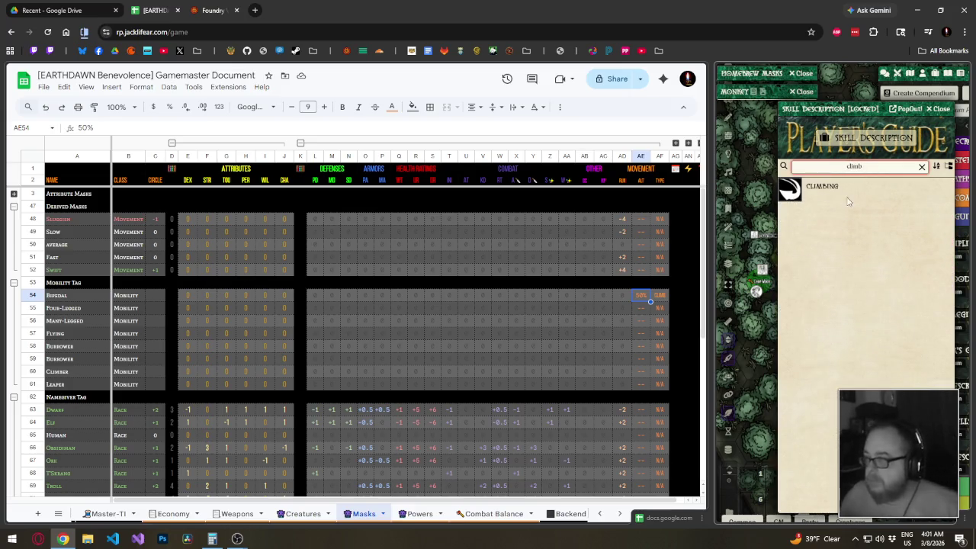
click(849, 197)
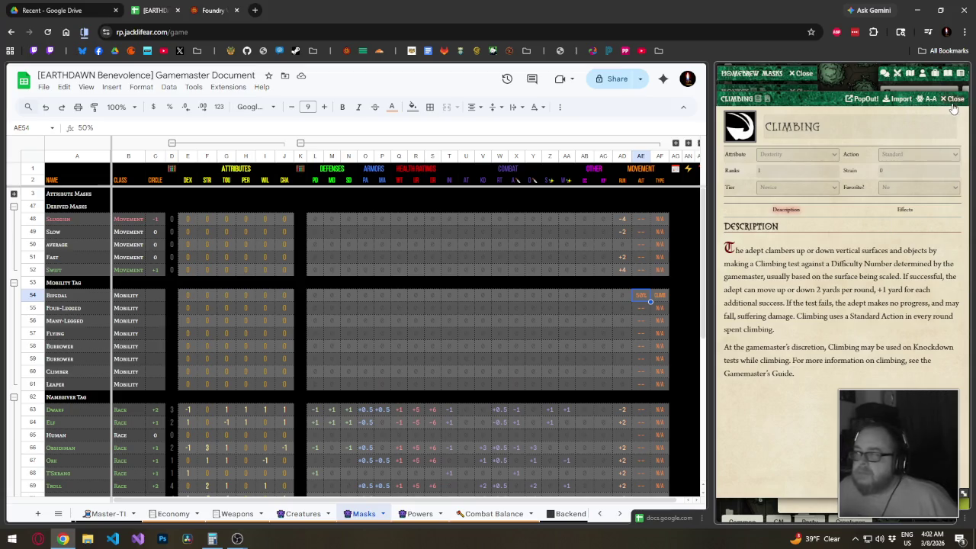
click(953, 99)
click(637, 293)
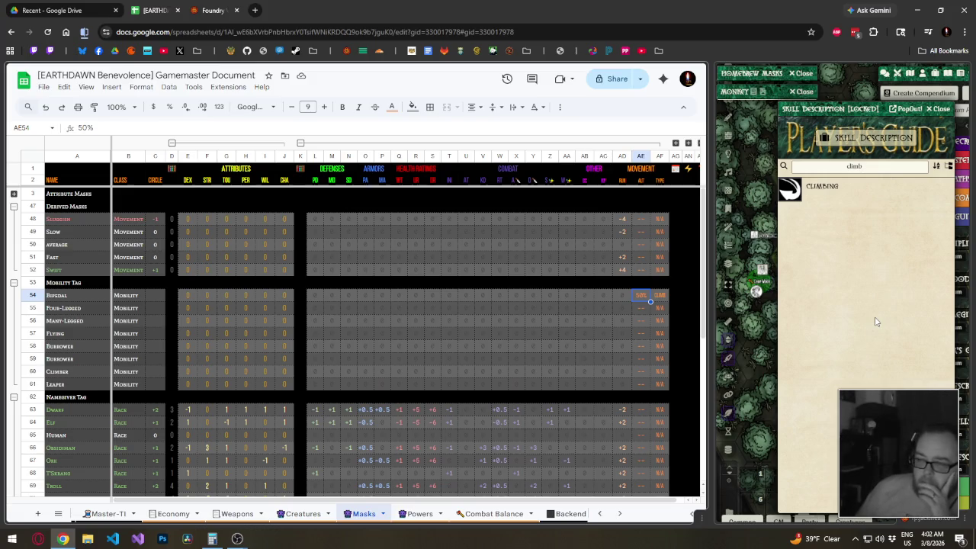
Enter 2% as the Bipedal alternate movement, re-entering it after checking the formula.
text(2%)
key(Return)
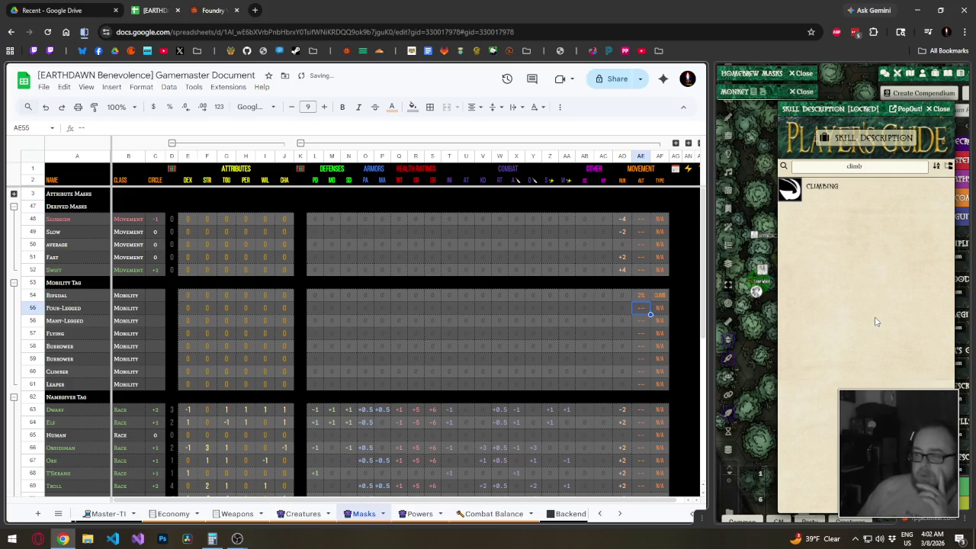
key(Up)
key(Down)
key(Up)
key(Left)
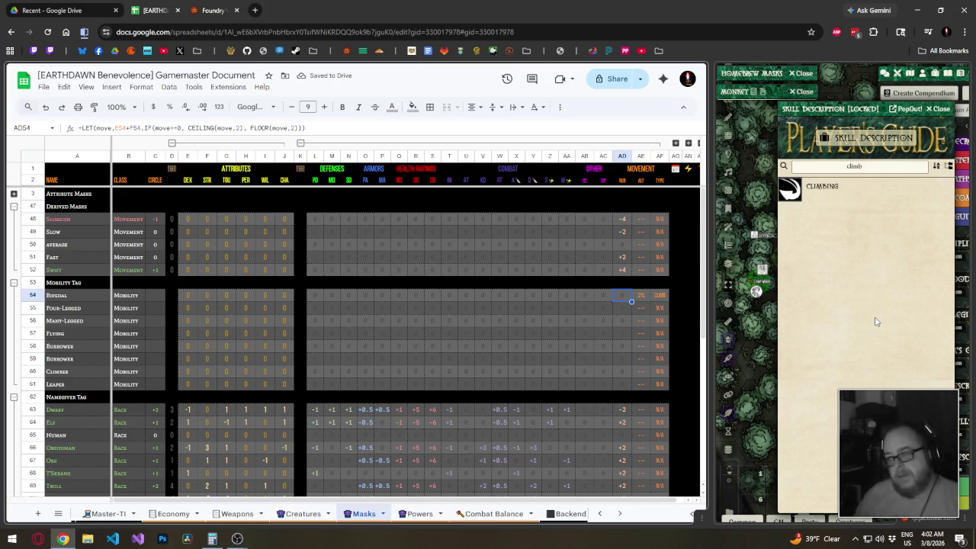
key(Right)
text(2%)
key(Return)
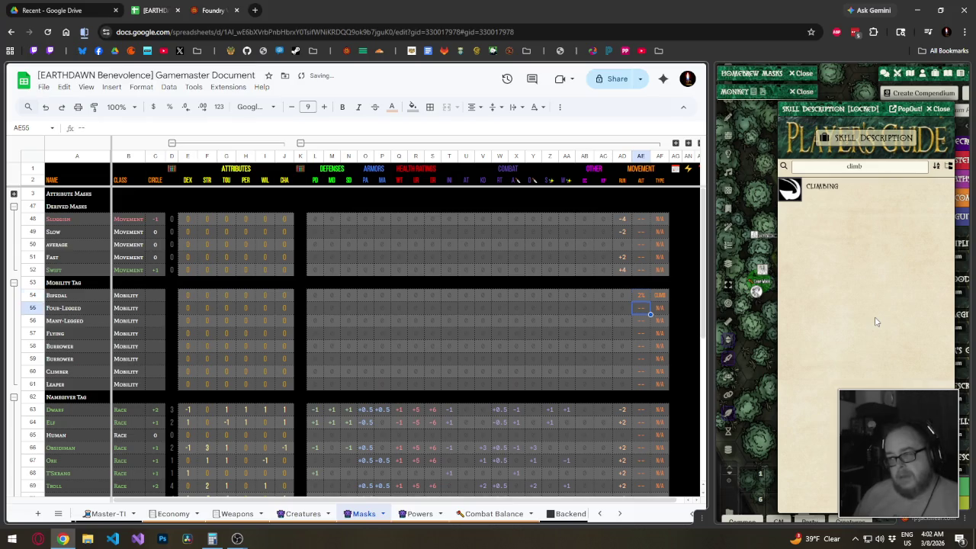
Change the Bipedal alternate movement to +2 and check the Four-Legged row's cells.
key(Up)
text(+2)
key(Return)
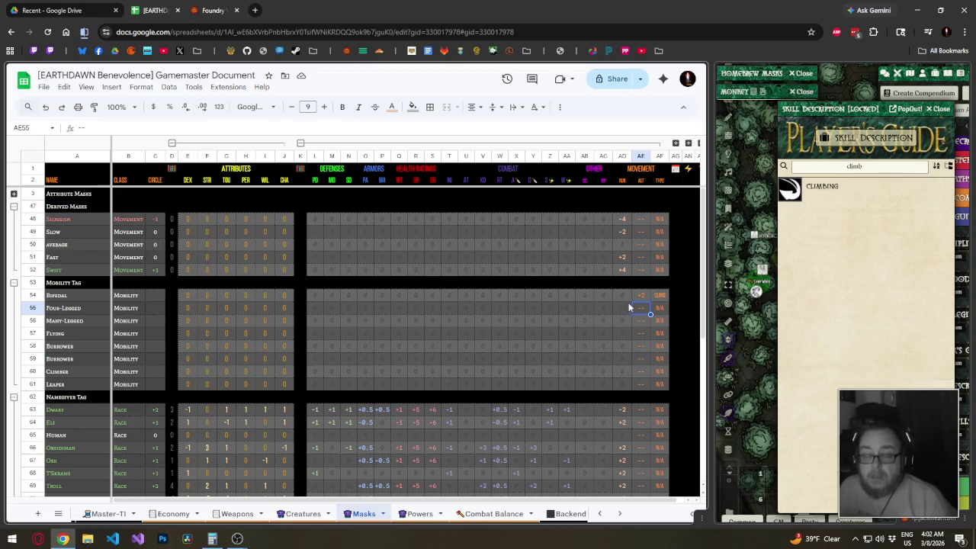
click(654, 307)
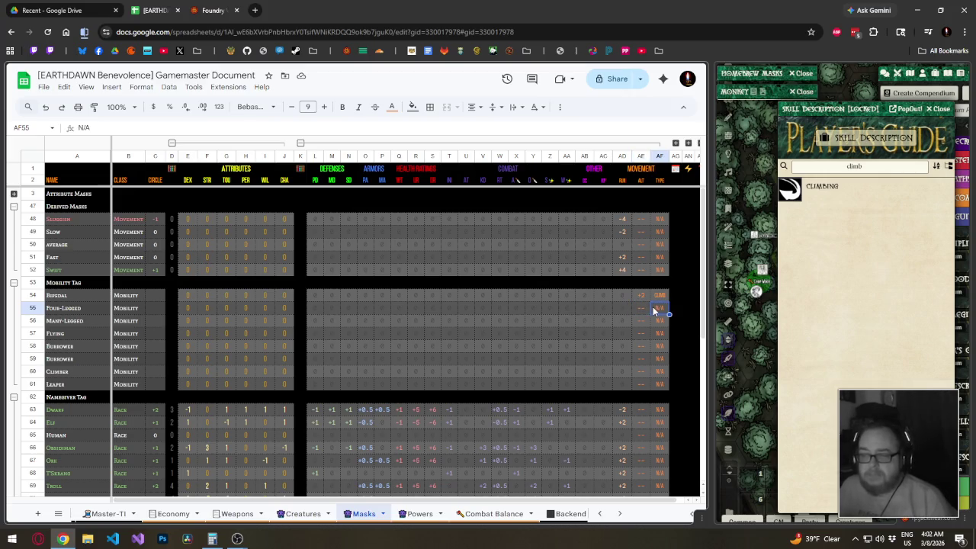
click(627, 313)
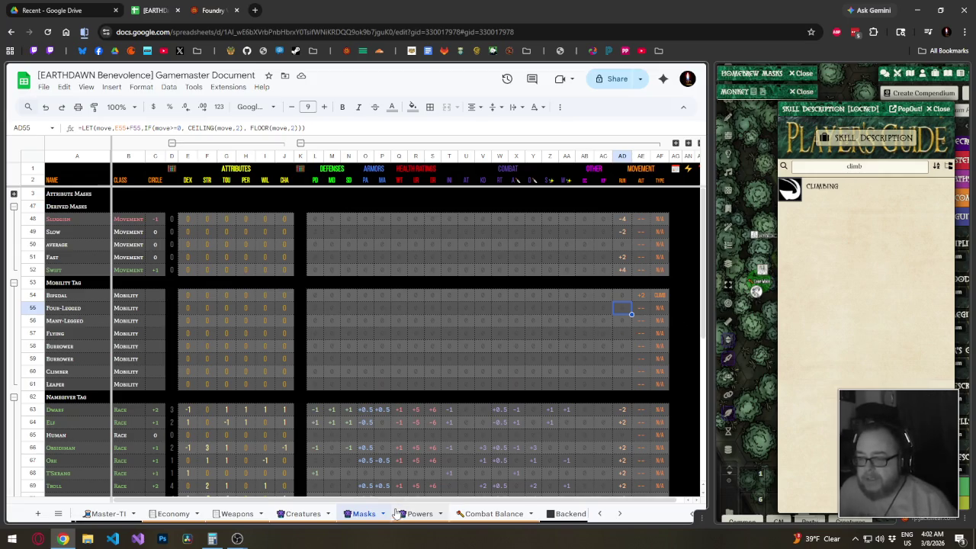
On Creatures, collapse columns V–AL, expand mask columns N–U, and check the Falcon's entries.
click(305, 514)
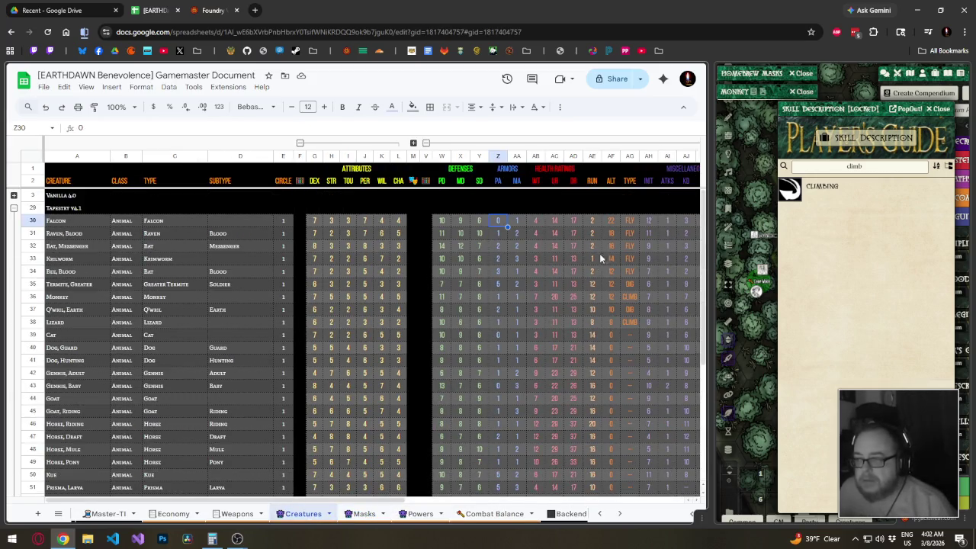
click(611, 222)
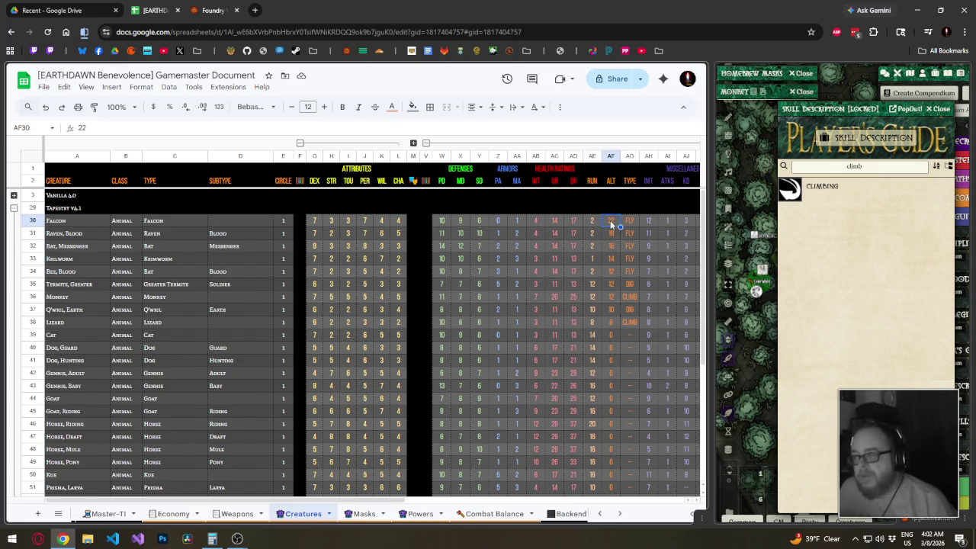
click(426, 143)
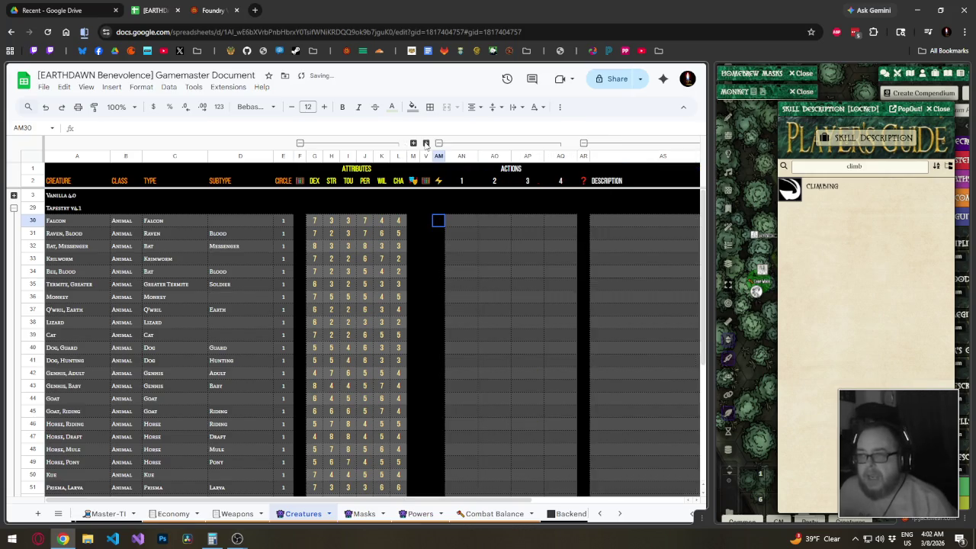
click(414, 143)
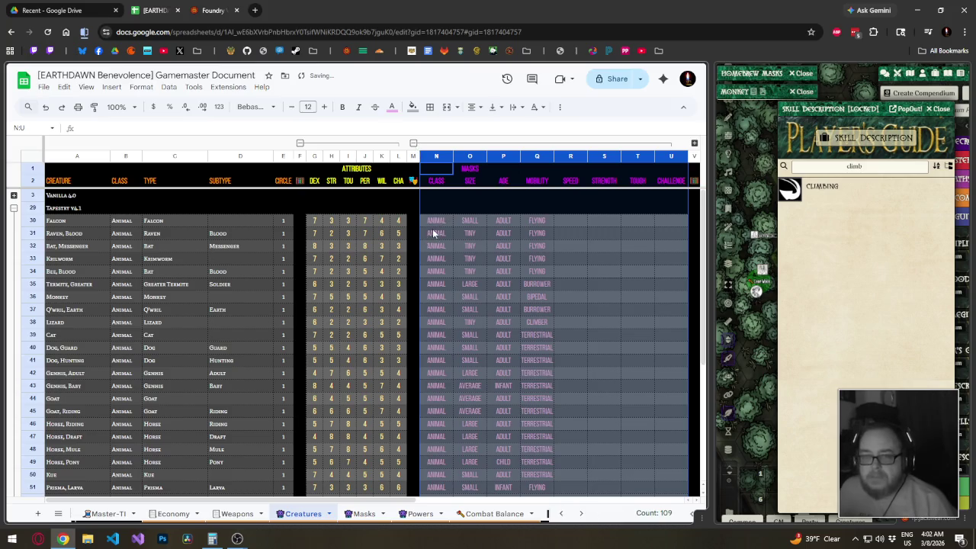
click(465, 223)
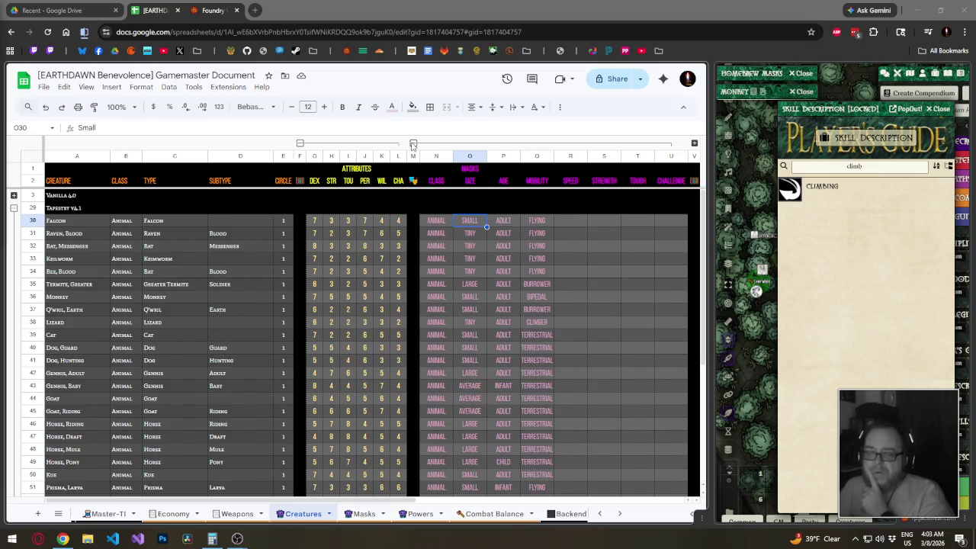
click(364, 513)
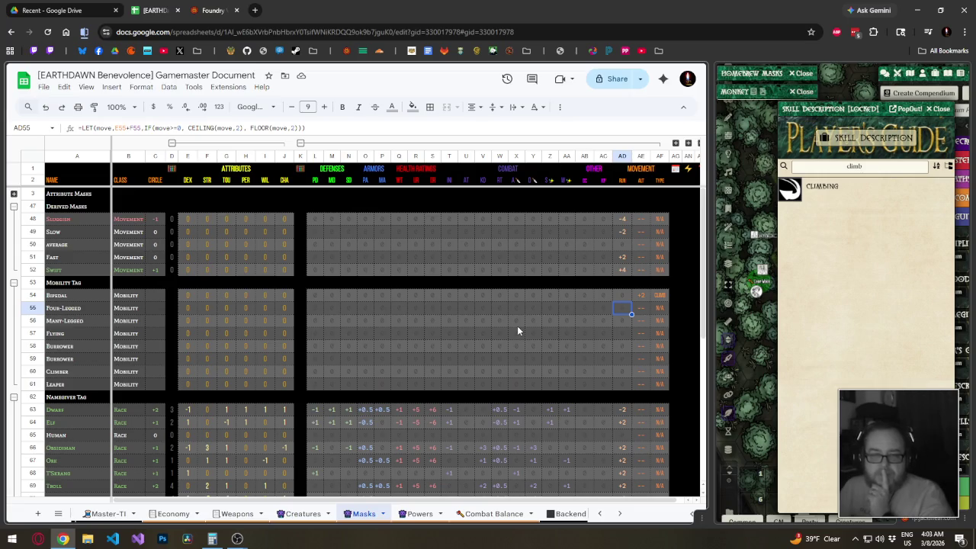
Review the Small mask's movement formula, then collapse Attribute Masks and check Swift's run modifier.
click(15, 194)
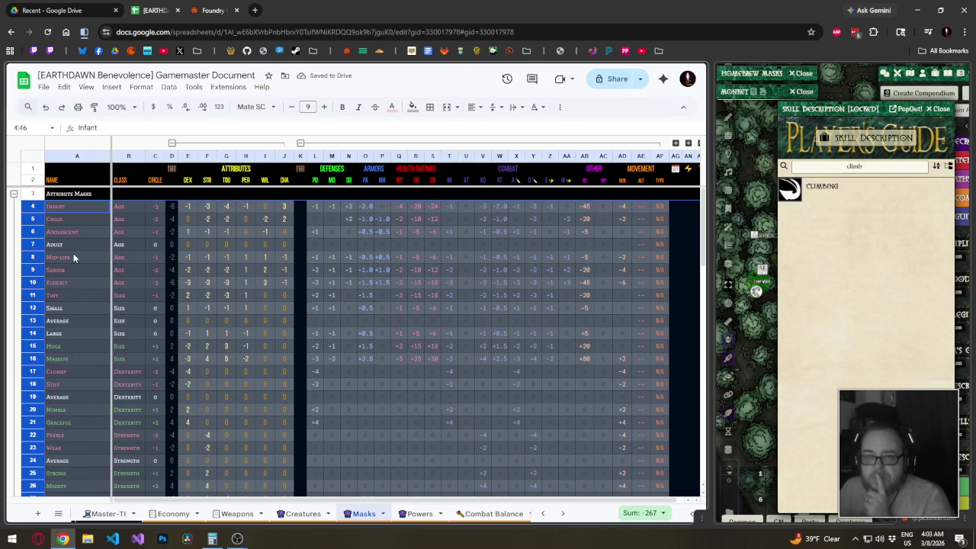
click(80, 306)
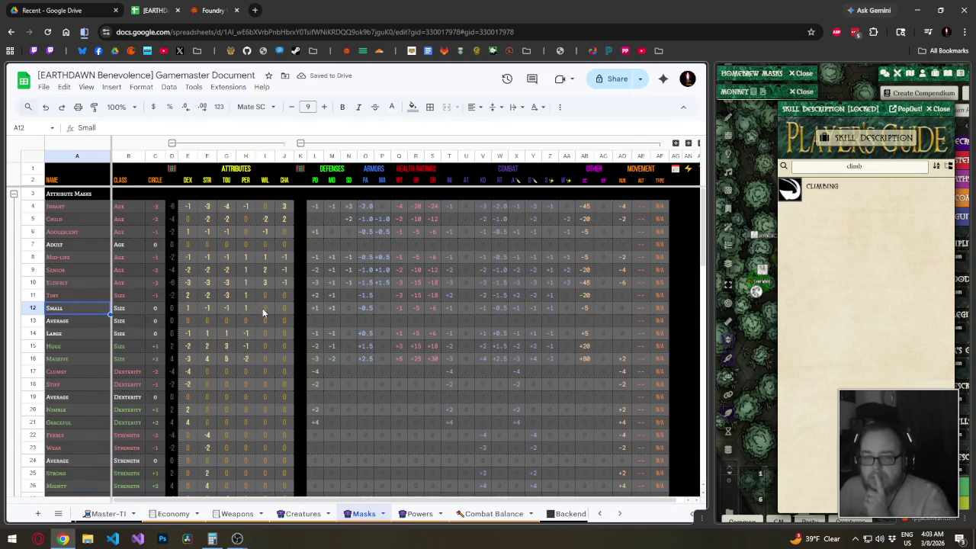
click(183, 311)
click(623, 309)
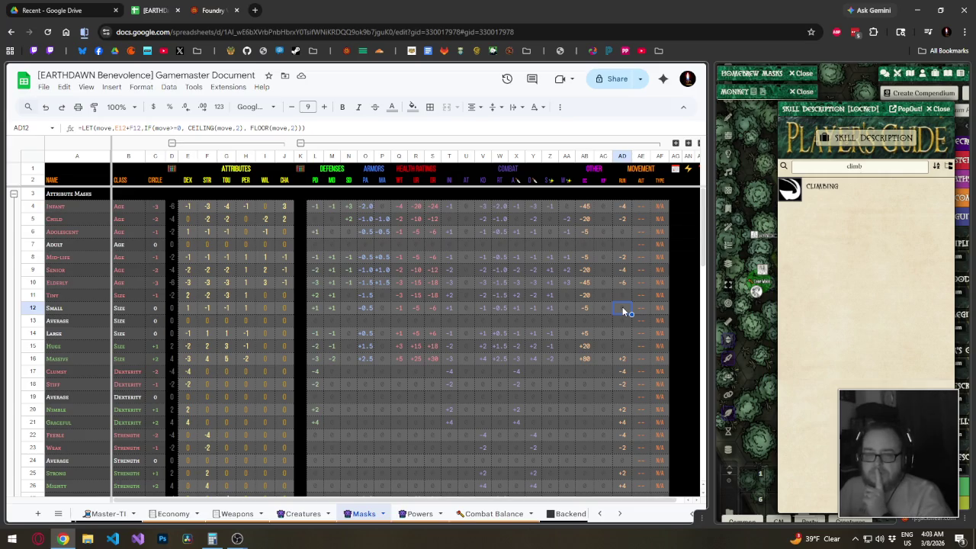
scroll(622, 311, down, 4)
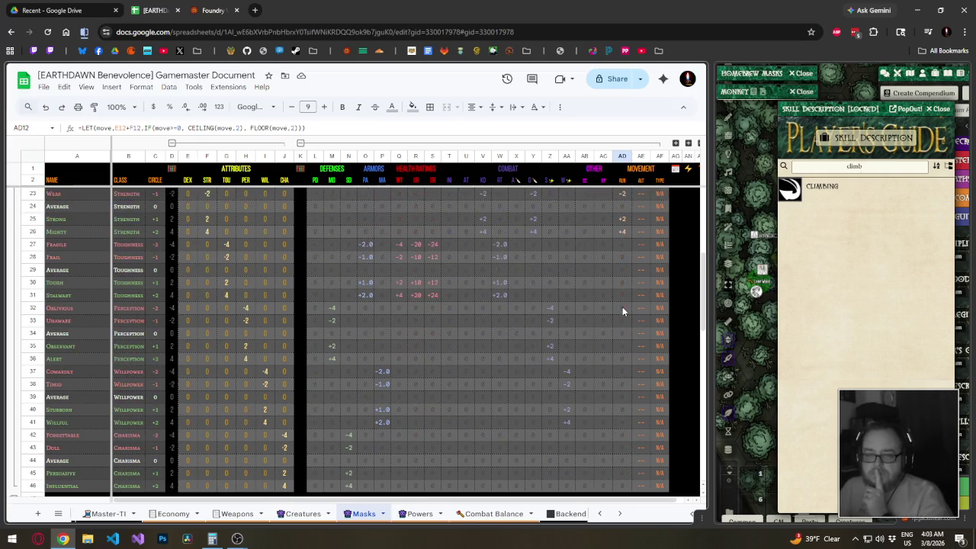
scroll(622, 311, down, 2)
scroll(622, 311, down, 2)
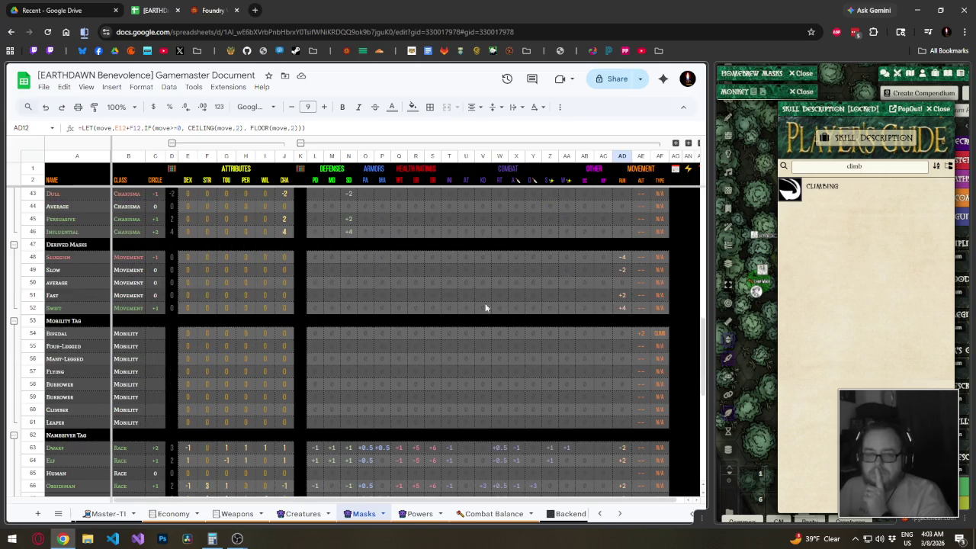
scroll(486, 307, up, 8)
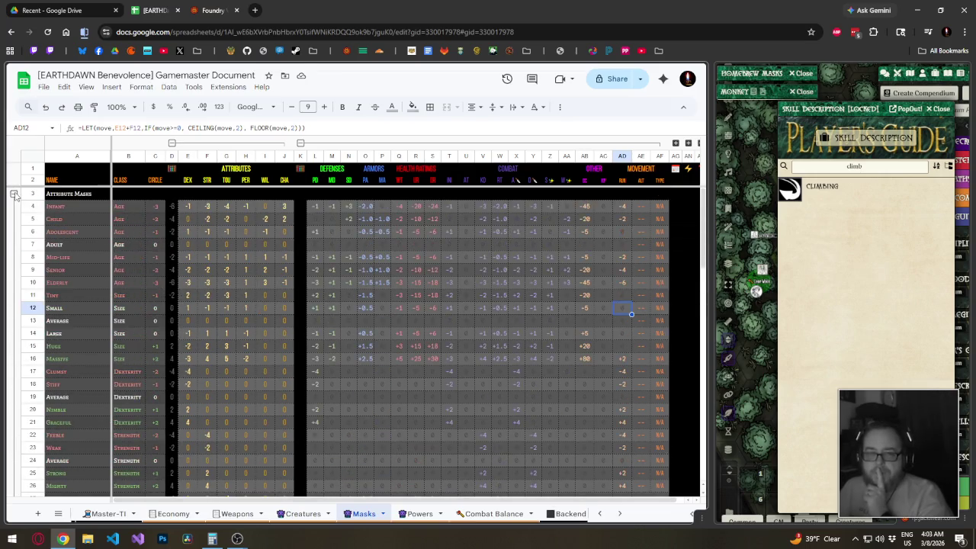
click(14, 194)
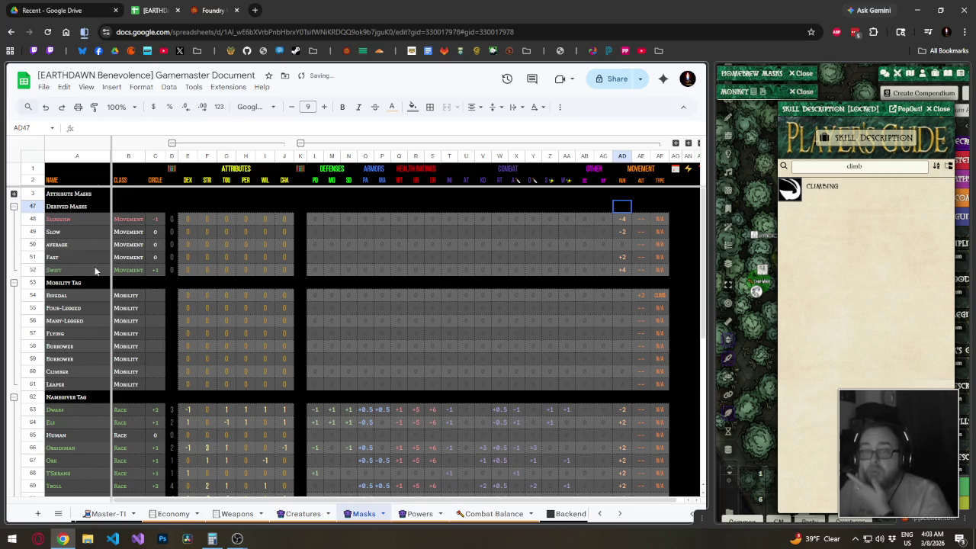
click(621, 270)
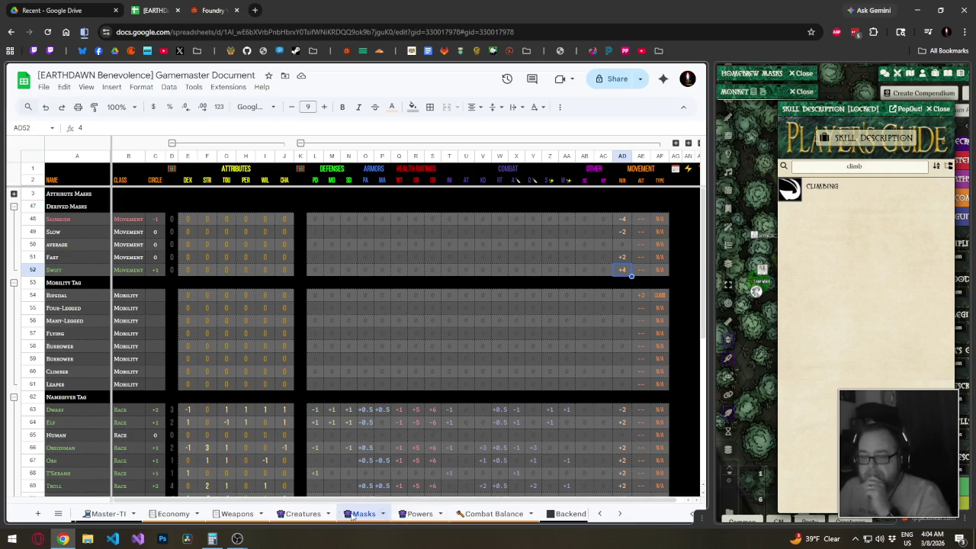
Compare the Falcon's Dexterity and Strength on Creatures with the Flying mask's altitude entry.
click(312, 514)
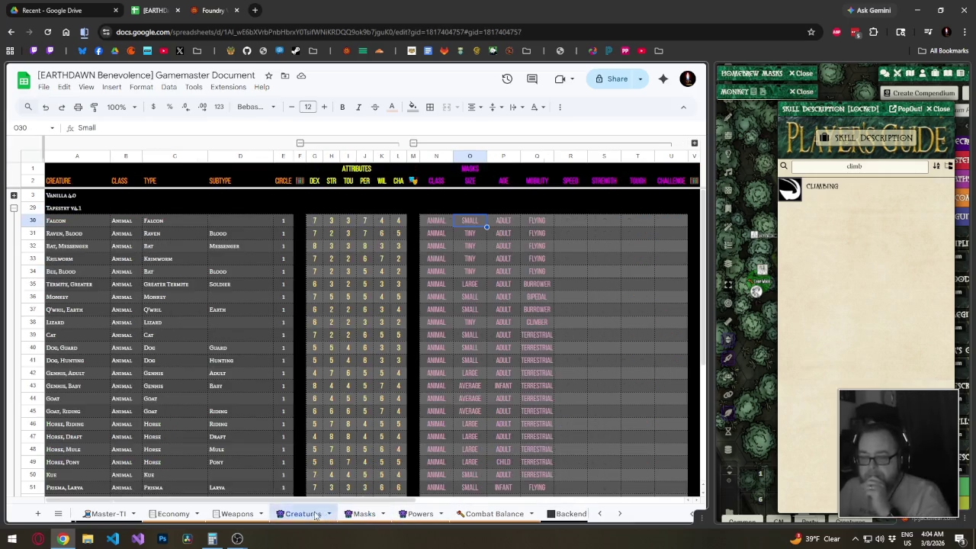
click(319, 224)
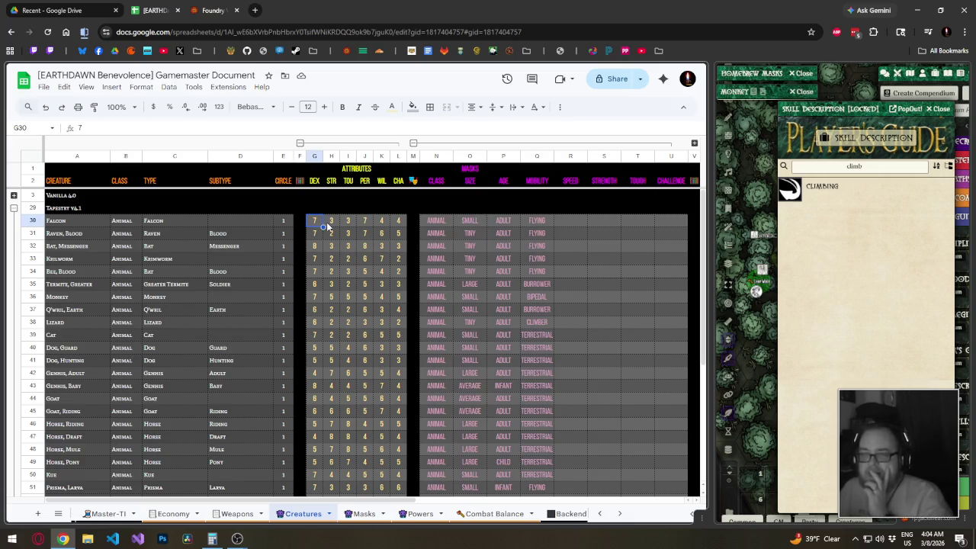
click(329, 226)
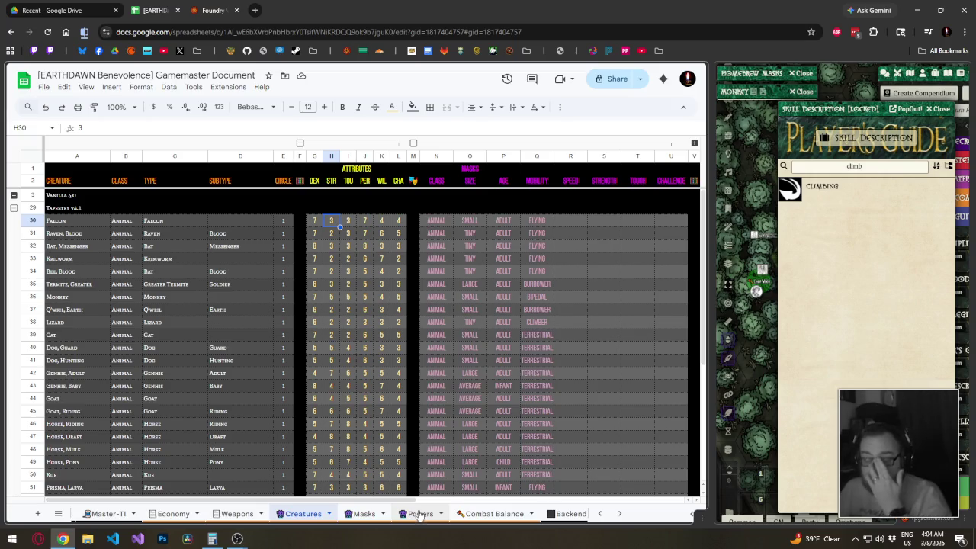
click(363, 514)
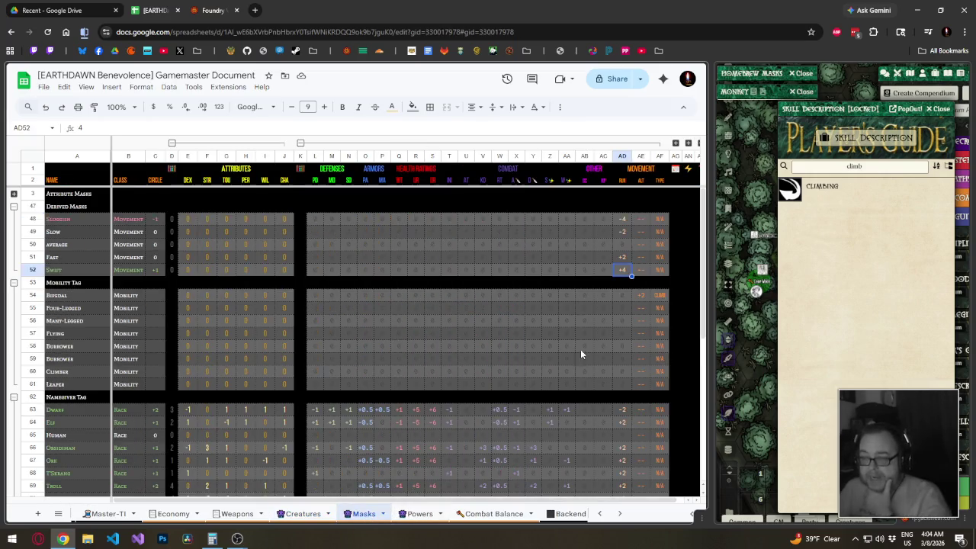
scroll(599, 332, down, 3)
scroll(600, 334, down, 3)
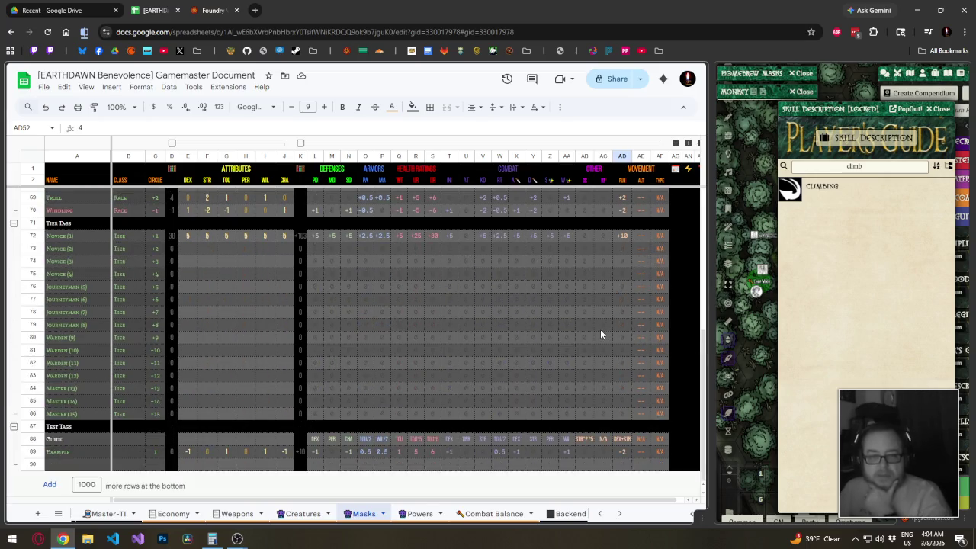
scroll(600, 334, up, 5)
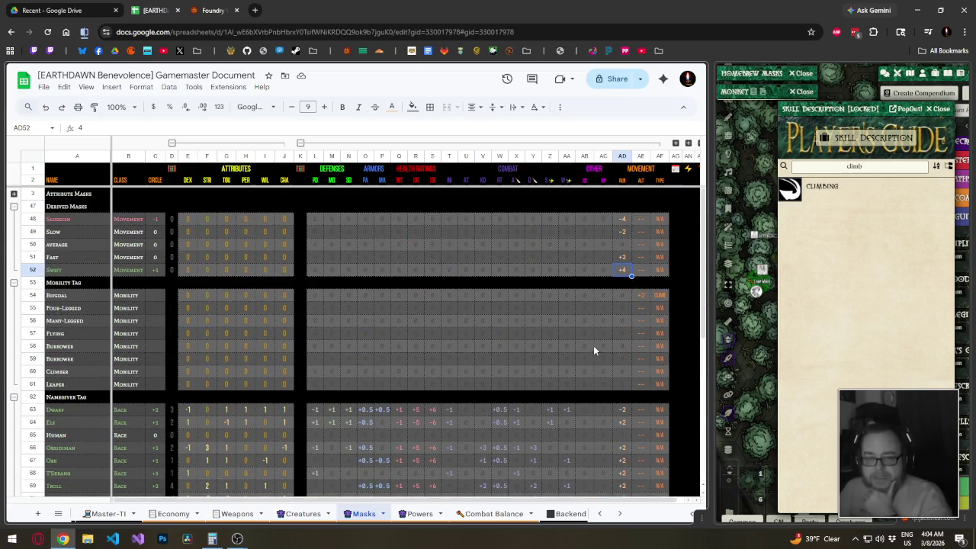
click(640, 335)
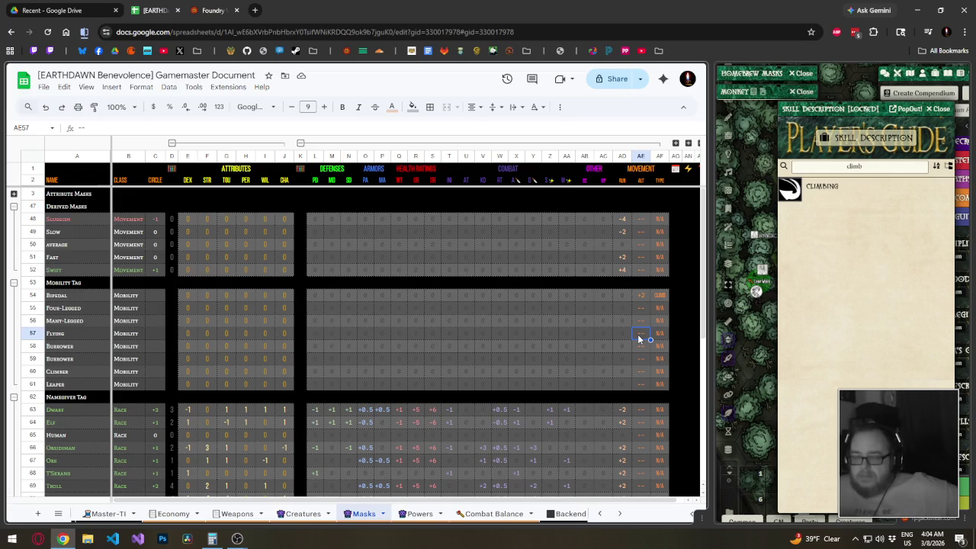
Collapse the Creatures mask columns and expand Defenses, Armors and Health Ratings, then compare Falcon's run and altitude.
click(321, 516)
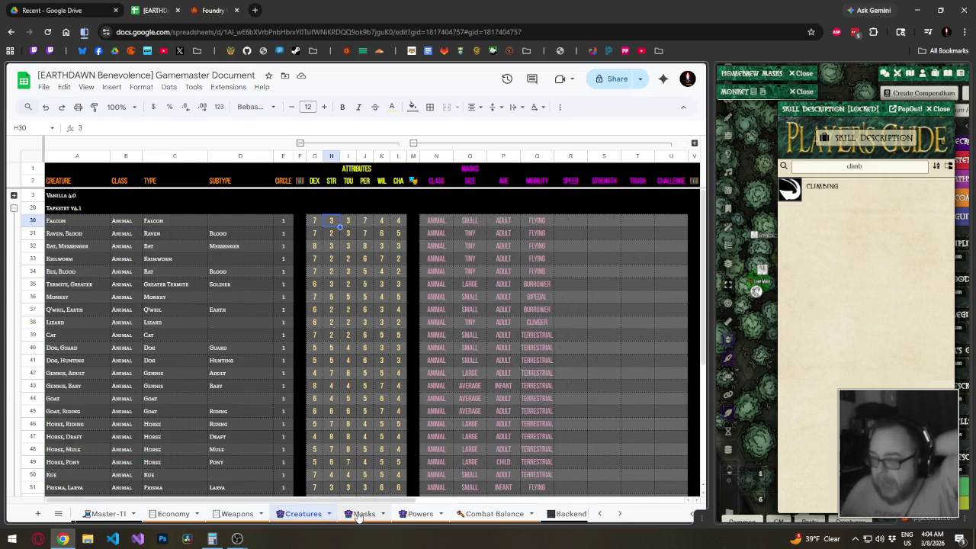
click(414, 143)
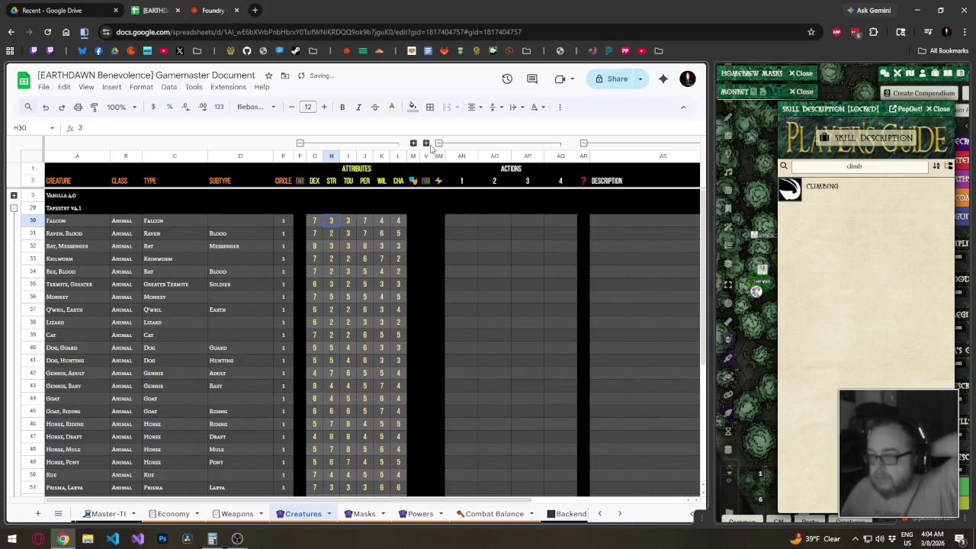
click(427, 143)
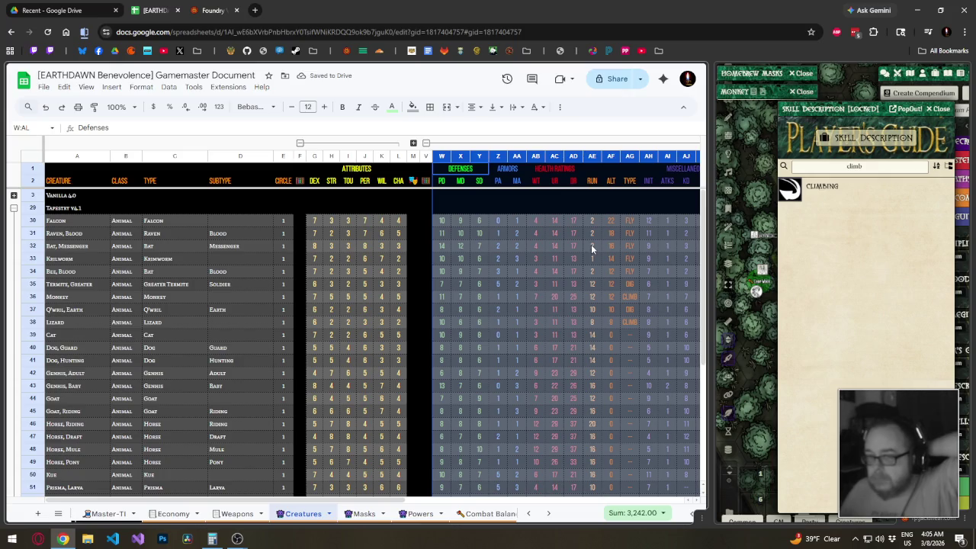
click(592, 222)
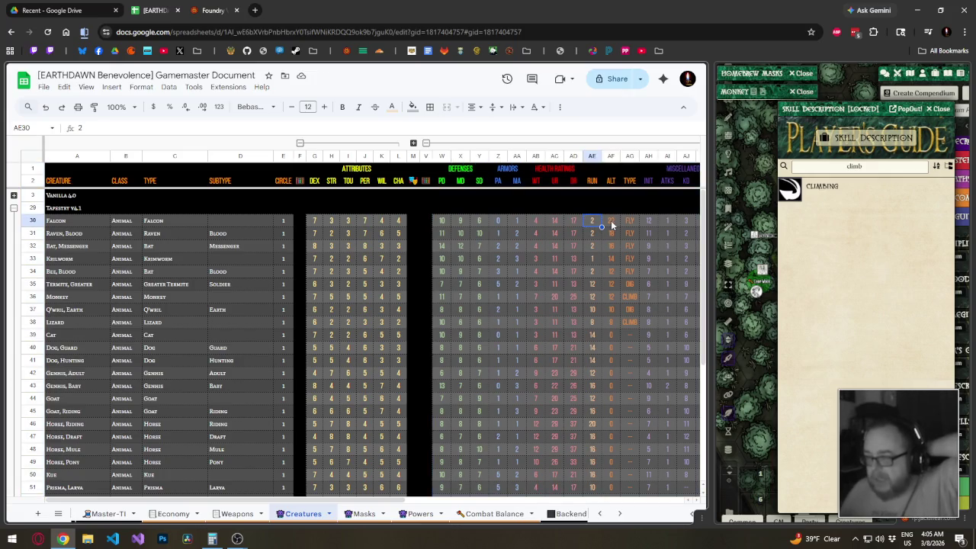
click(611, 222)
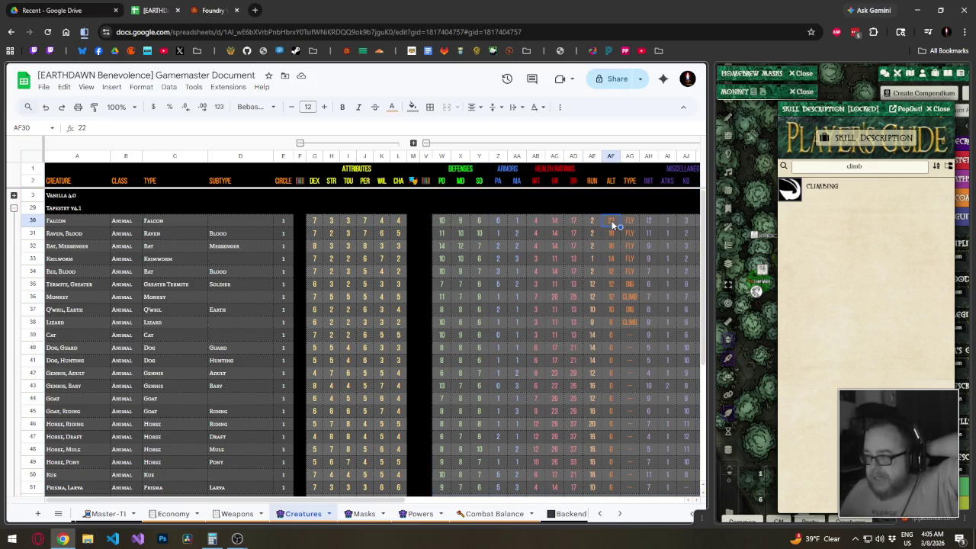
click(365, 514)
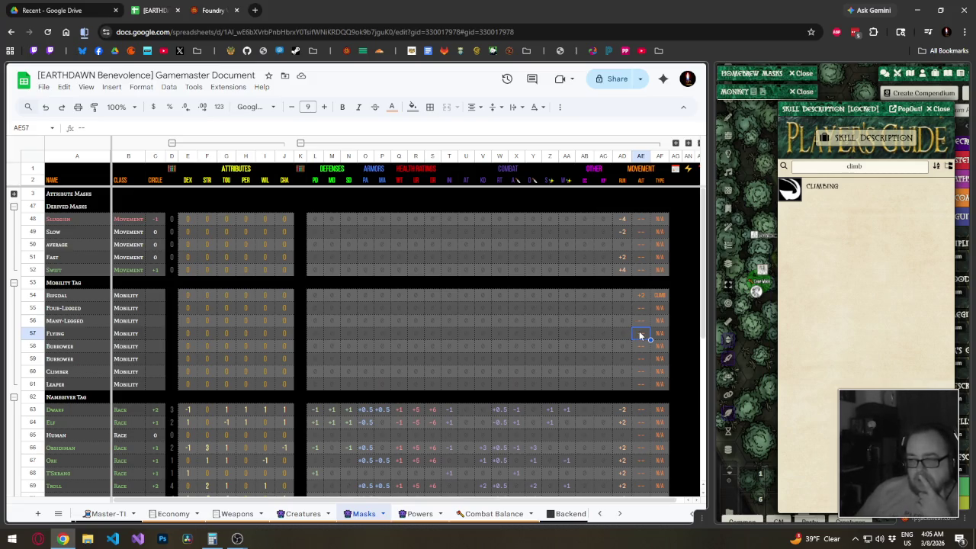
click(629, 332)
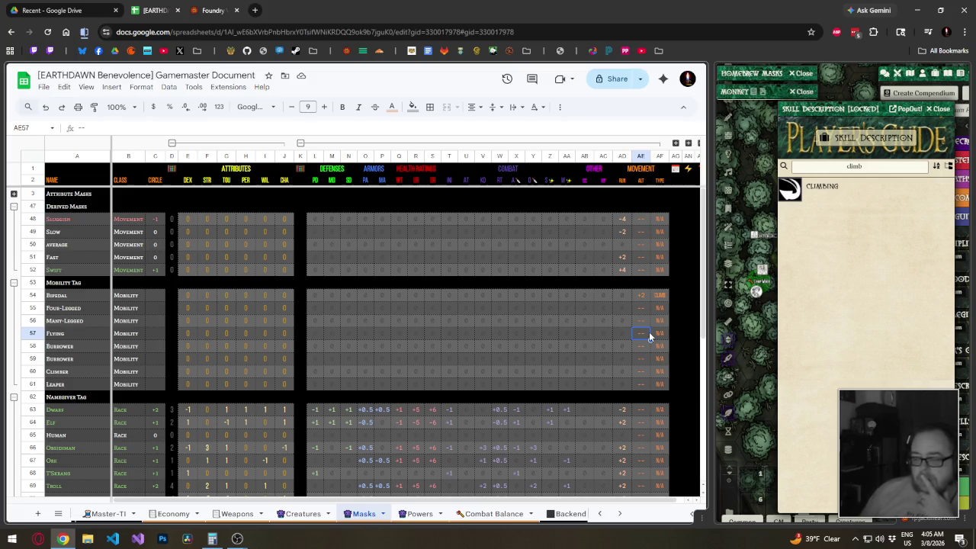
click(303, 513)
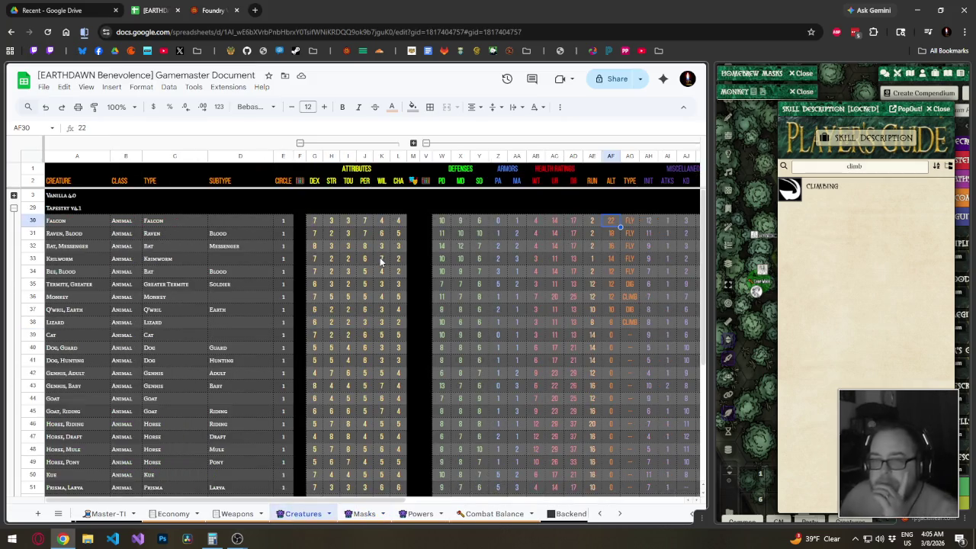
Review the altitude values of Raven, Bat, Krilworm, Bee and Termite on Creatures.
click(630, 233)
click(618, 238)
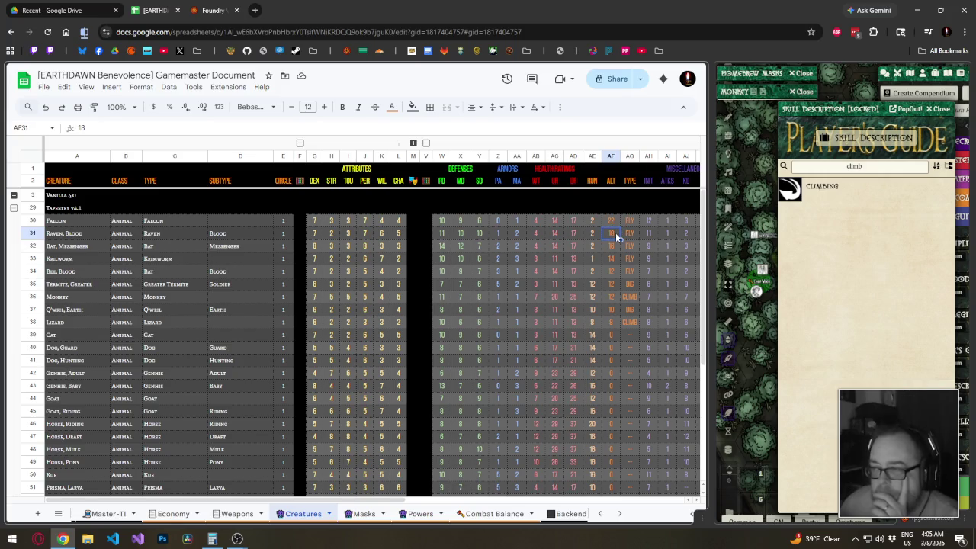
click(615, 244)
click(614, 256)
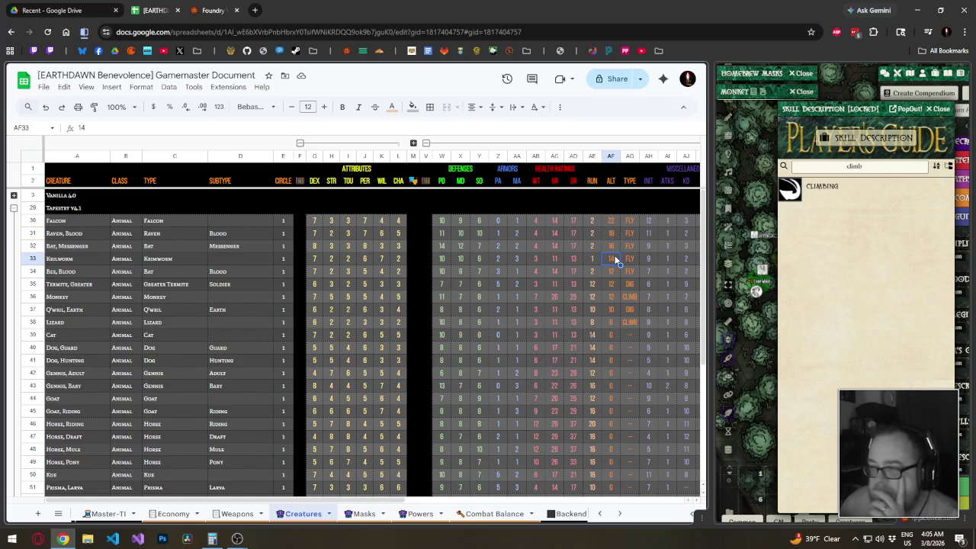
click(612, 272)
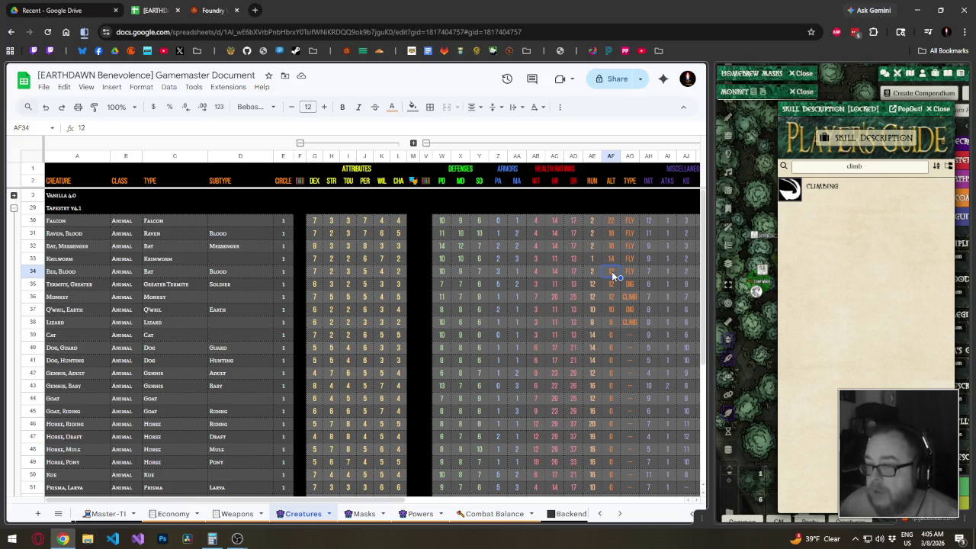
click(614, 254)
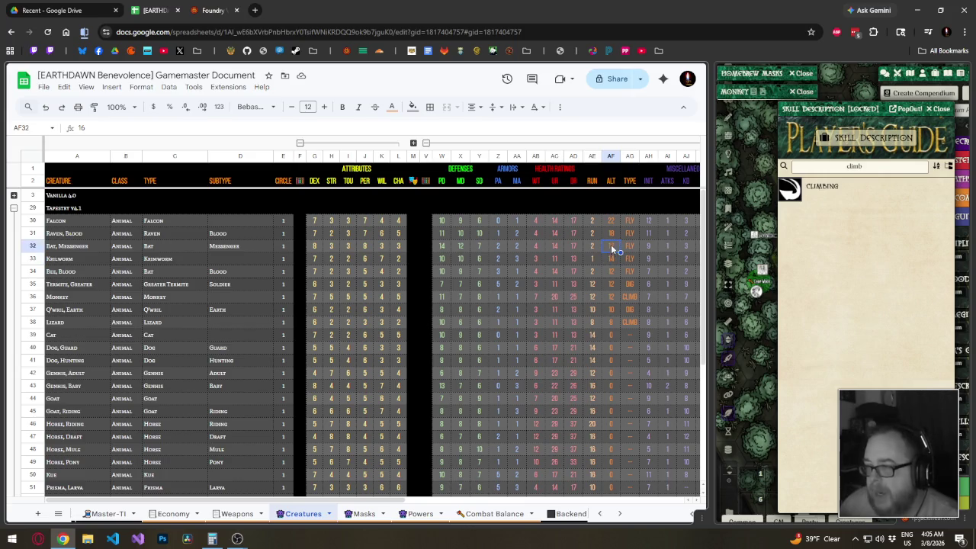
click(611, 236)
click(609, 247)
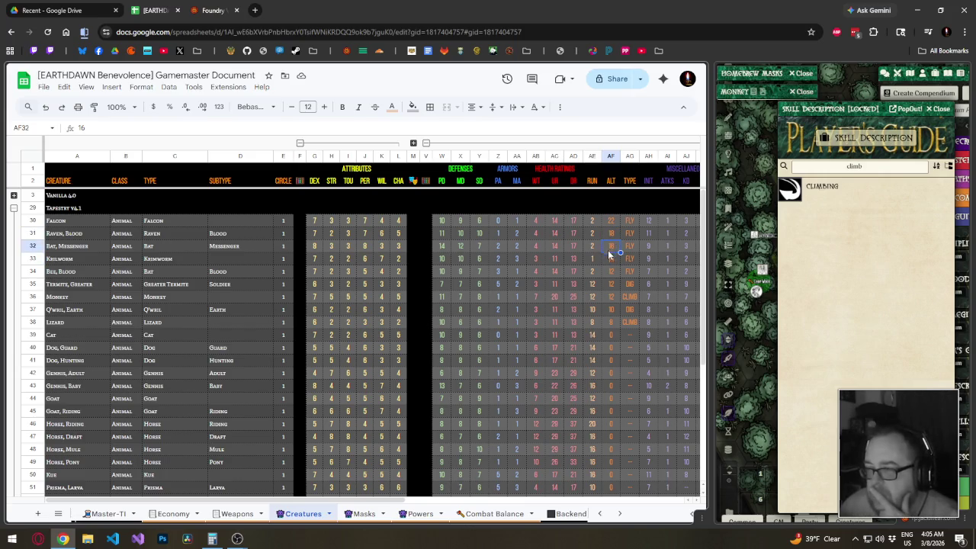
click(615, 272)
click(615, 286)
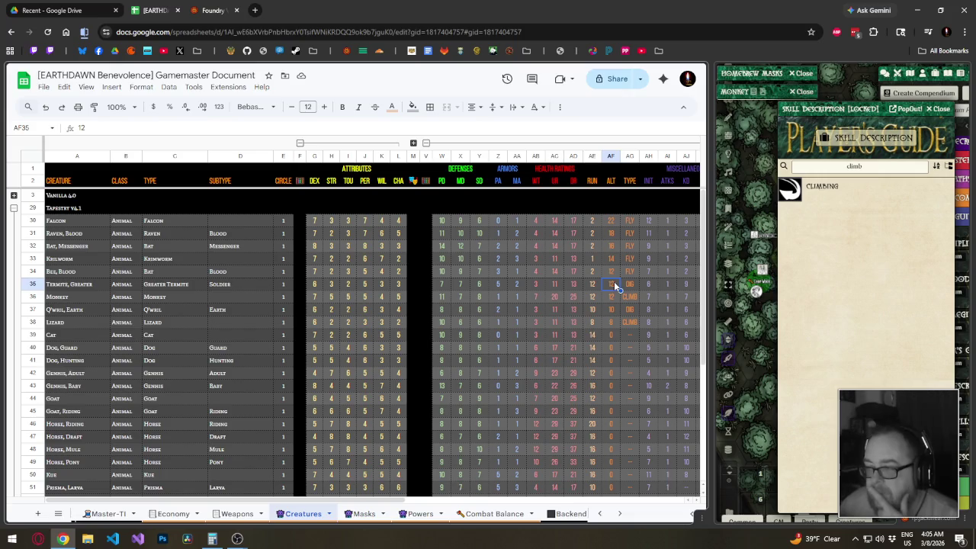
click(614, 273)
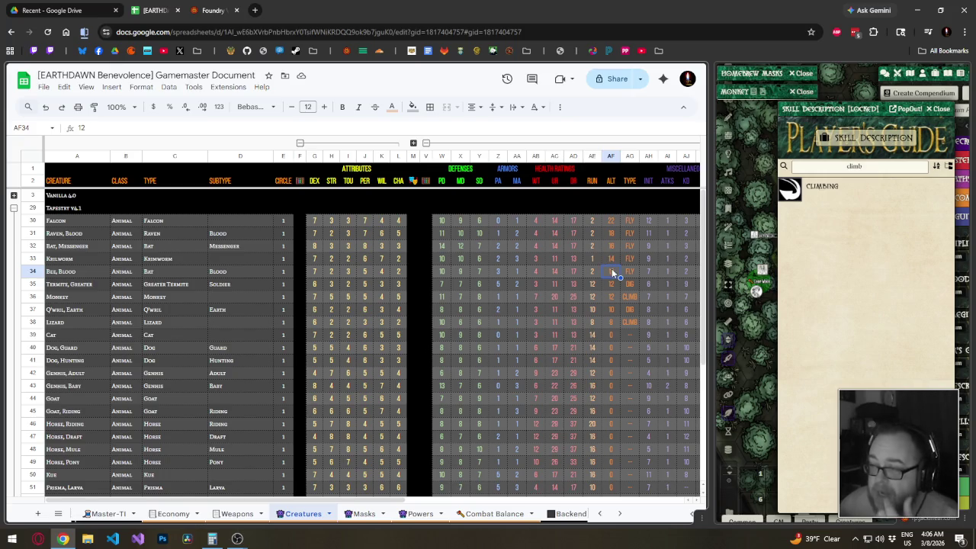
Compare the Falcon's altitude 22 and run 2 with the Blood Bee's altitude 12.
click(613, 221)
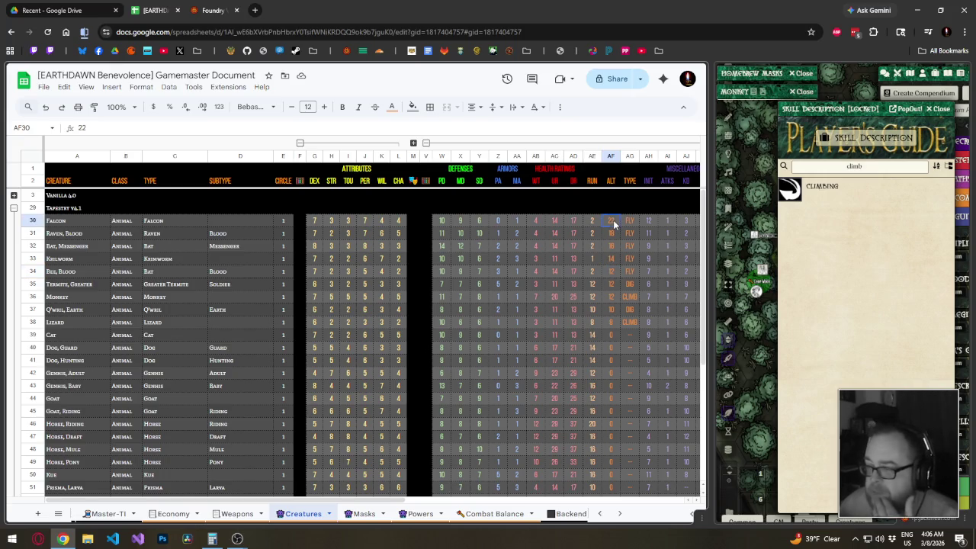
click(611, 275)
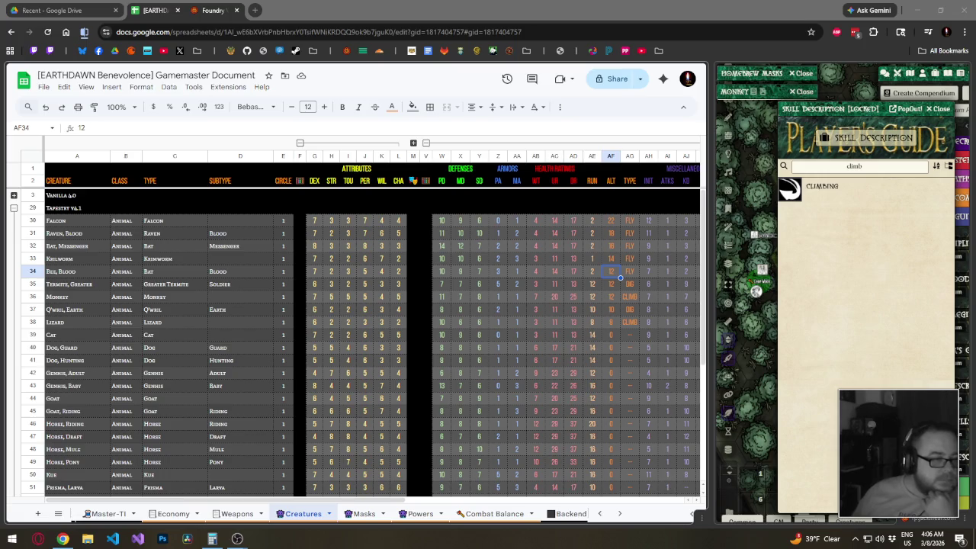
click(613, 222)
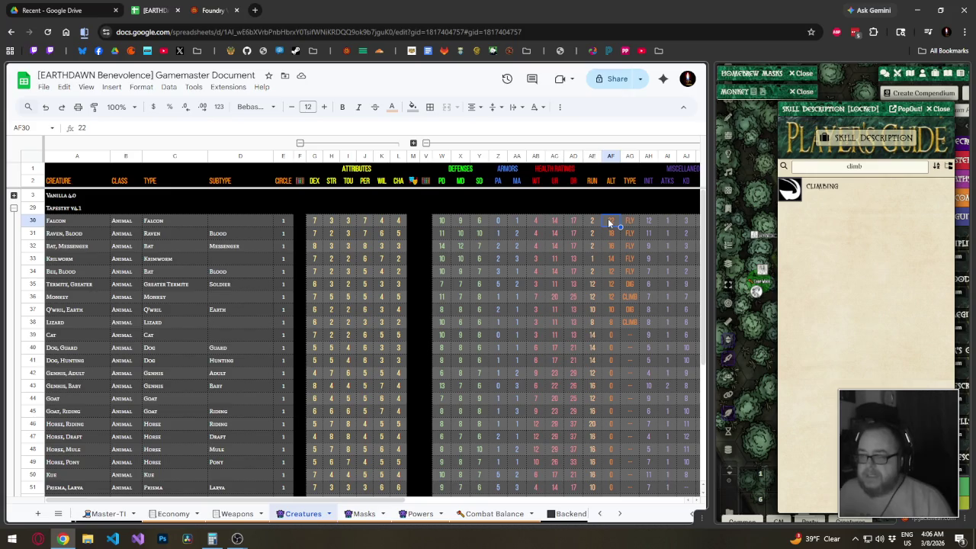
click(594, 223)
click(609, 224)
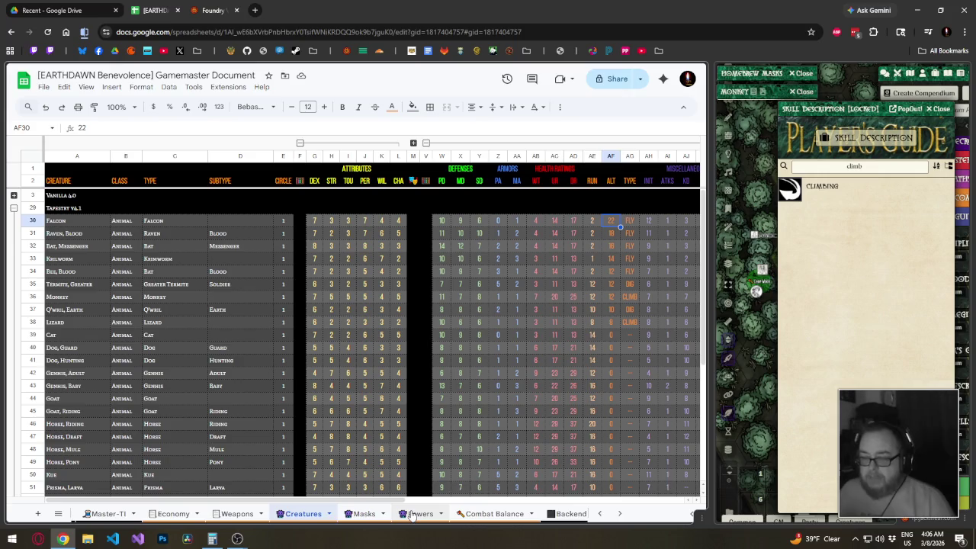
click(364, 514)
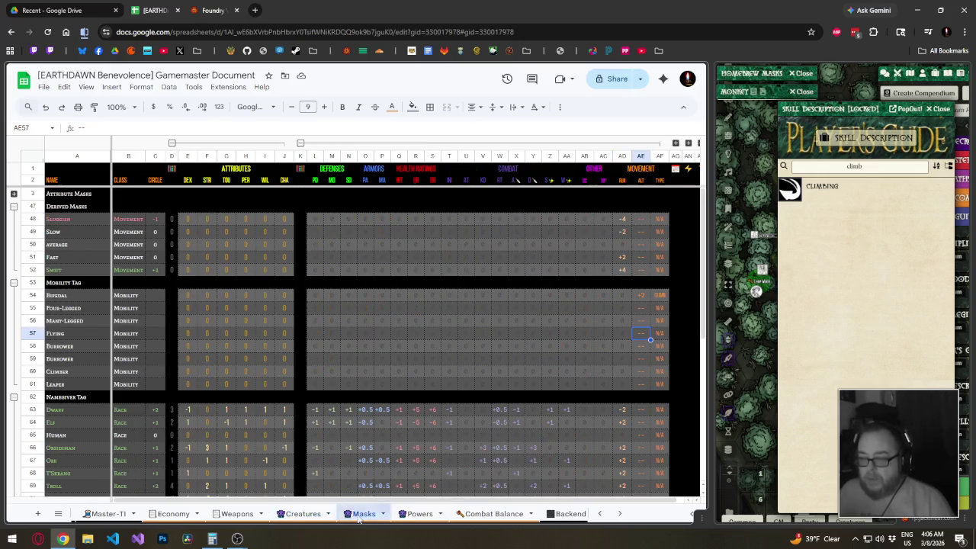
Set the Flying mask's run modifier to -8 and its alternate movement to +8.
click(624, 333)
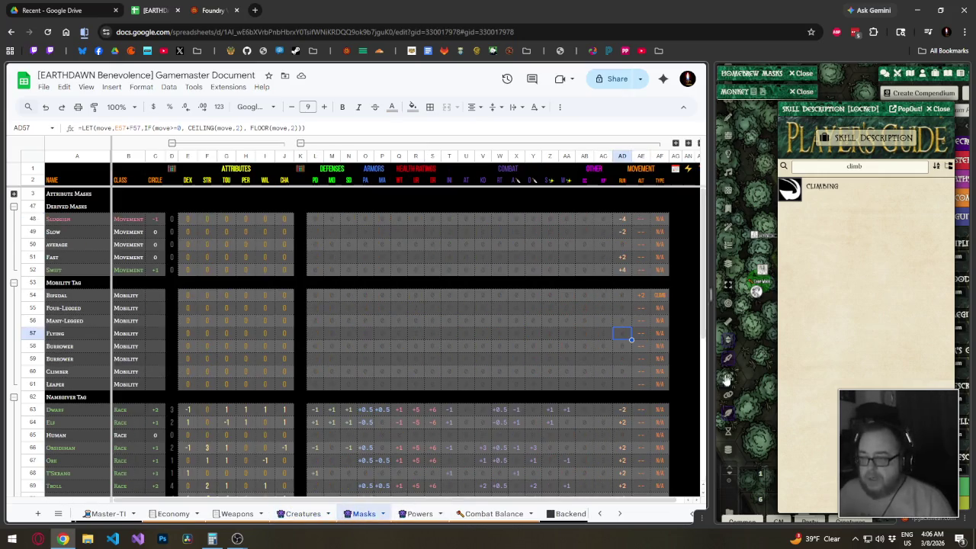
text(-8)
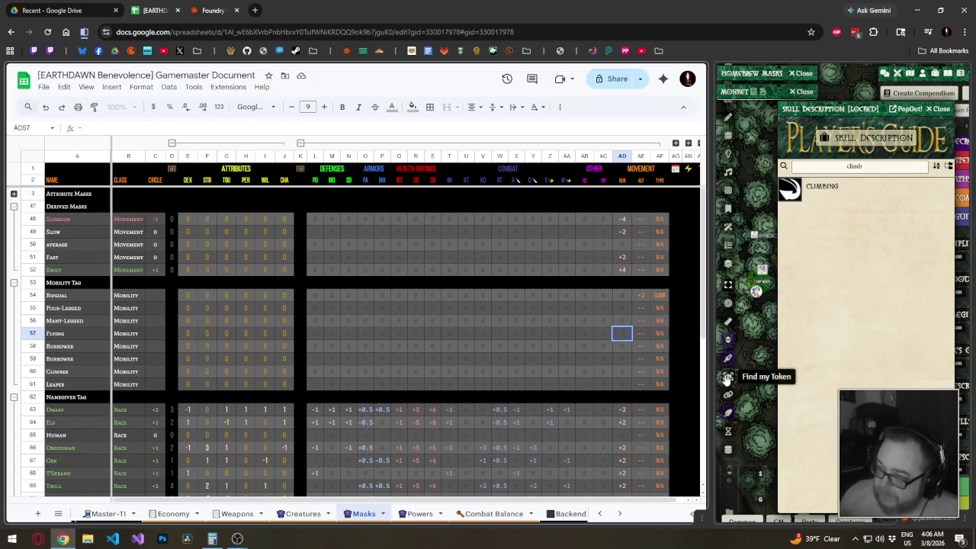
key(Return)
key(Up)
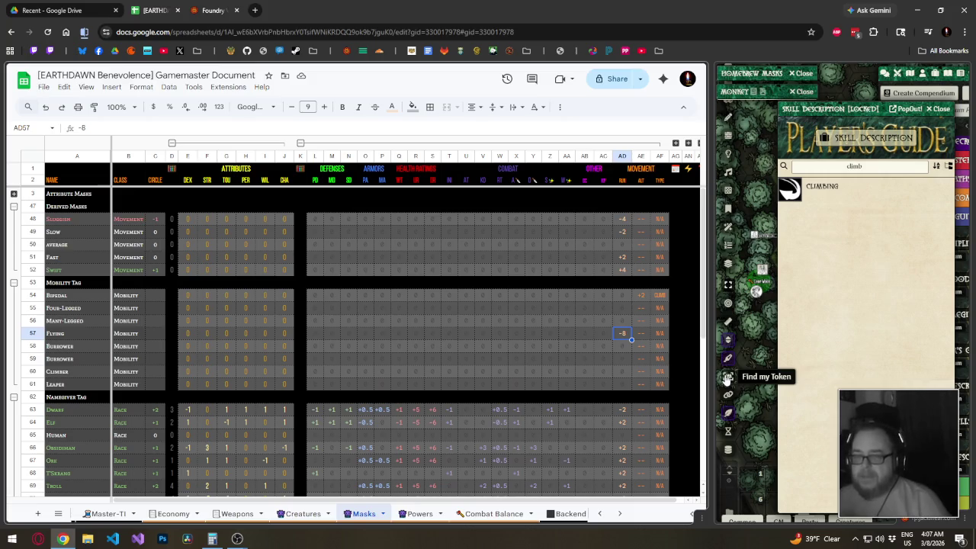
key(Right)
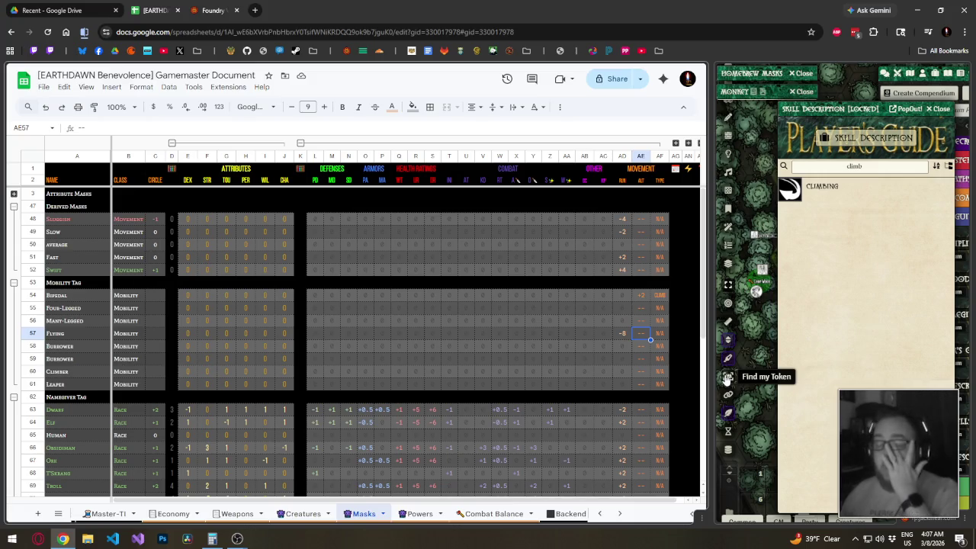
text(8)
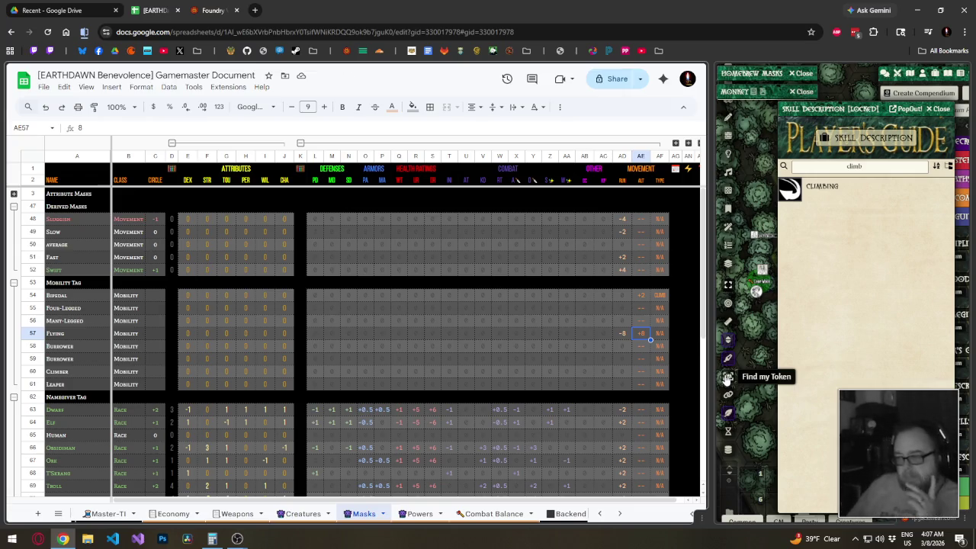
key(Left)
key(Left)
key(Left)
key(Left)
key(Left)
key(Left)
key(Left)
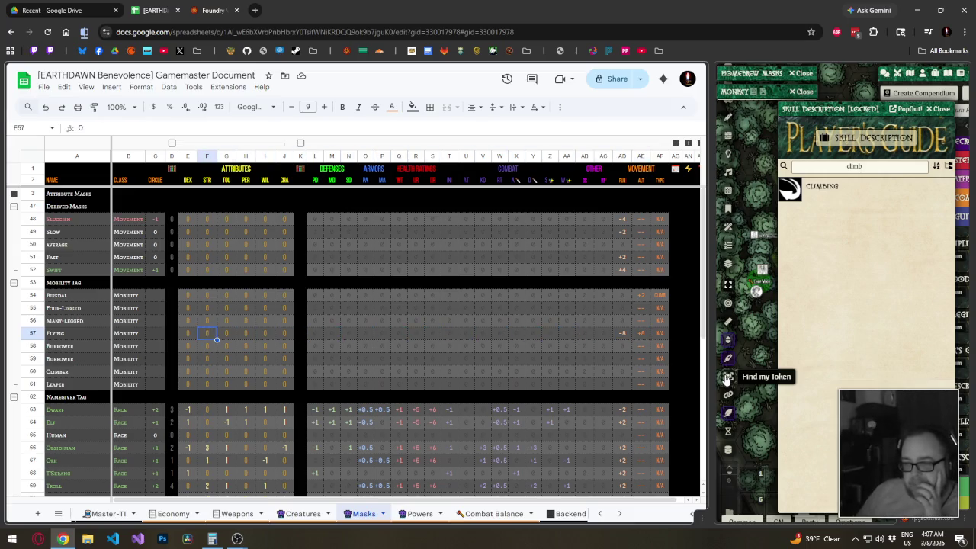
key(Left)
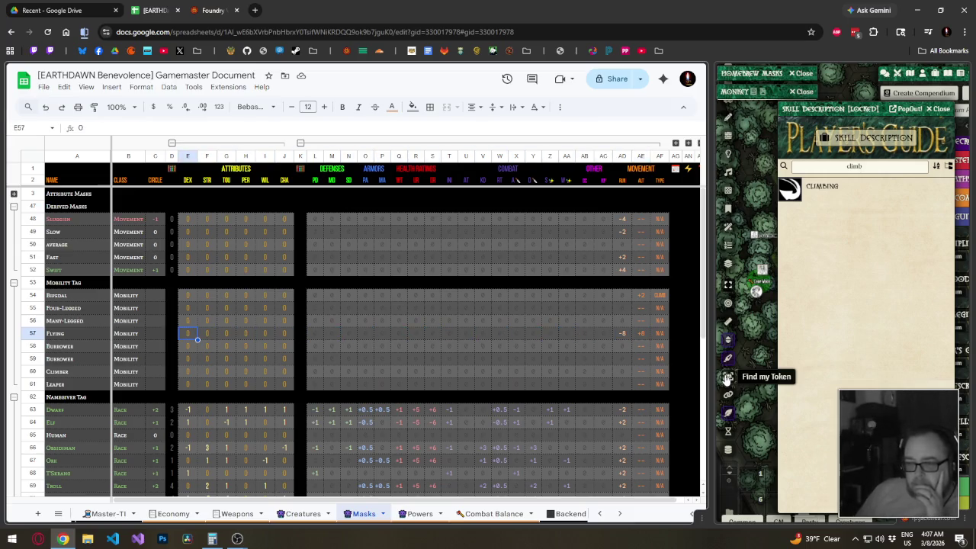
text(7)
key(Tab)
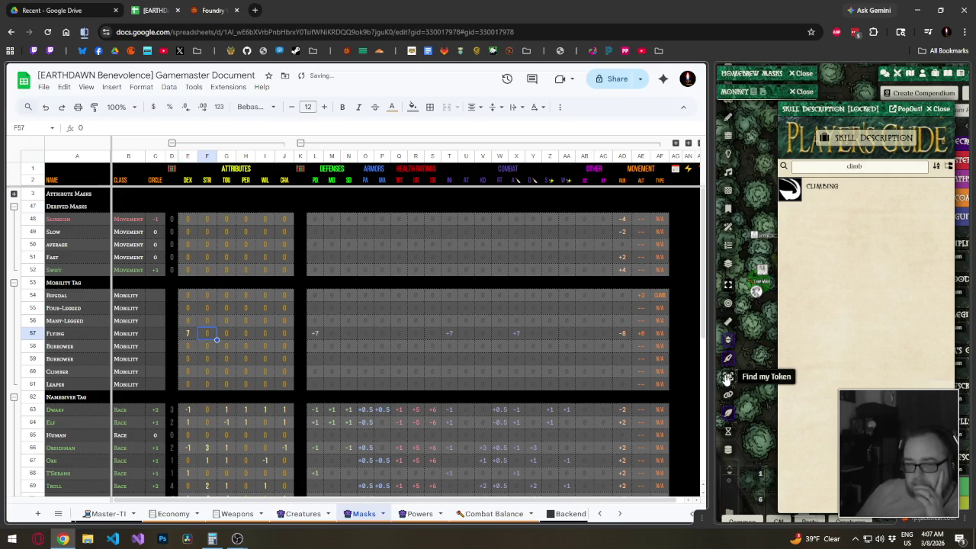
text(3)
key(Left)
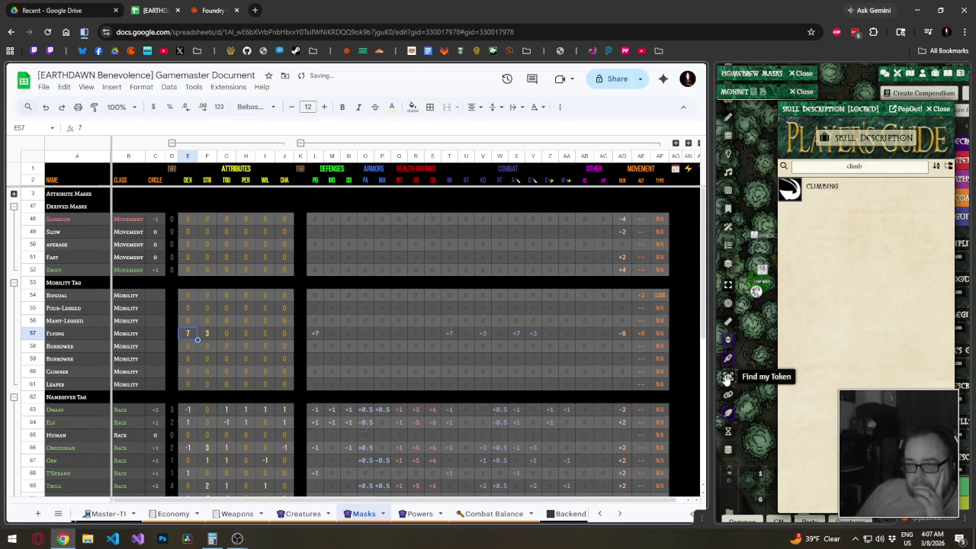
key(Right)
key(Right)
key(Right)
key(Right)
key(Right)
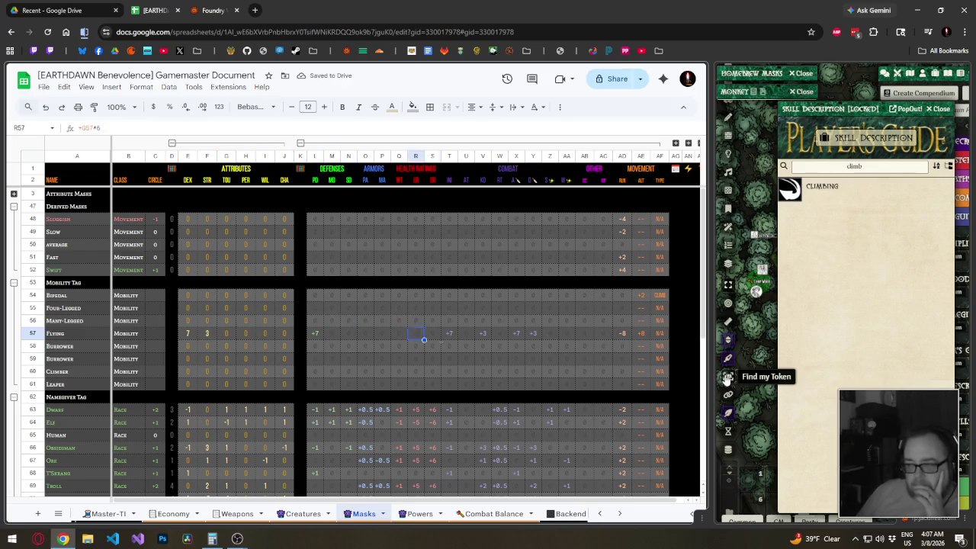
key(Right)
key(Right)
key(Right)
key(Left)
key(Left)
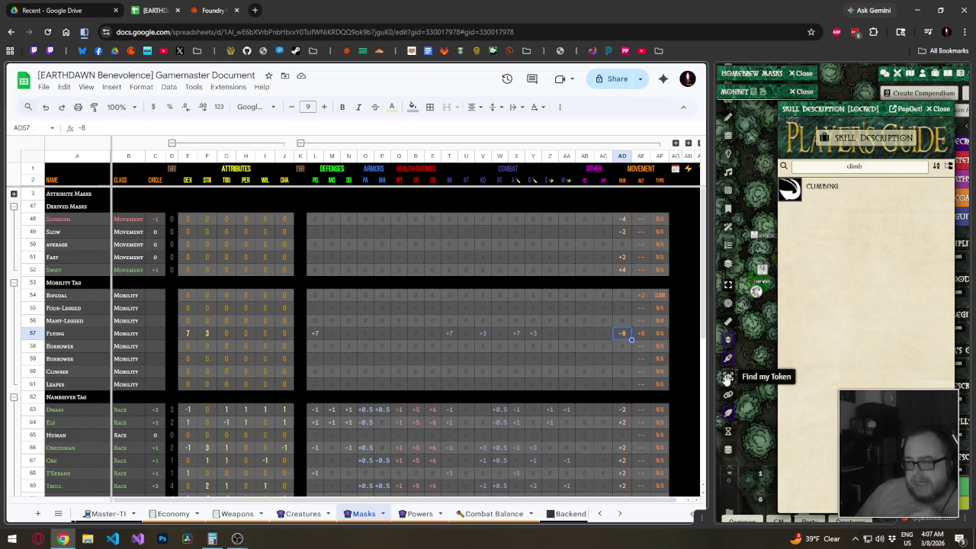
key(Right)
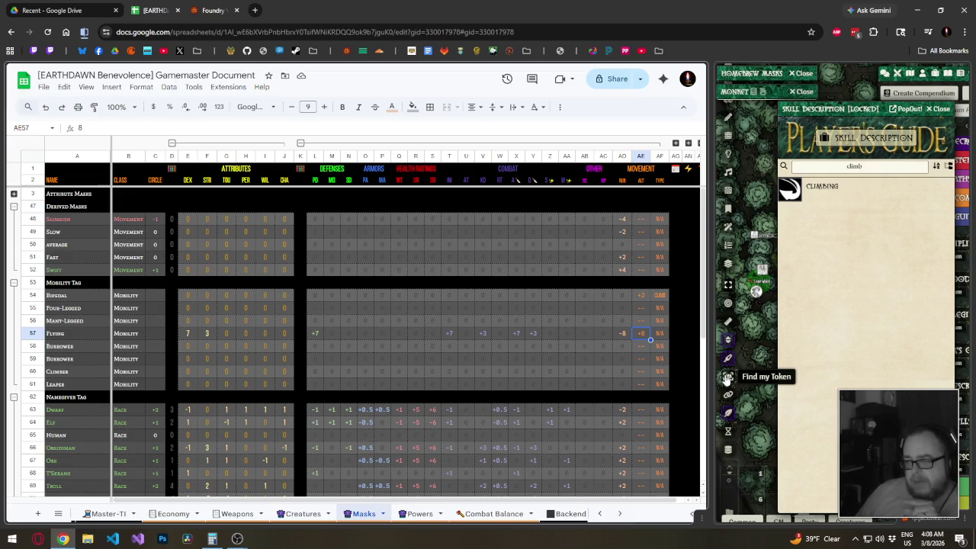
key(Left)
key(Left)
key(Left)
key(Left)
key(Left)
key(Left)
key(Left)
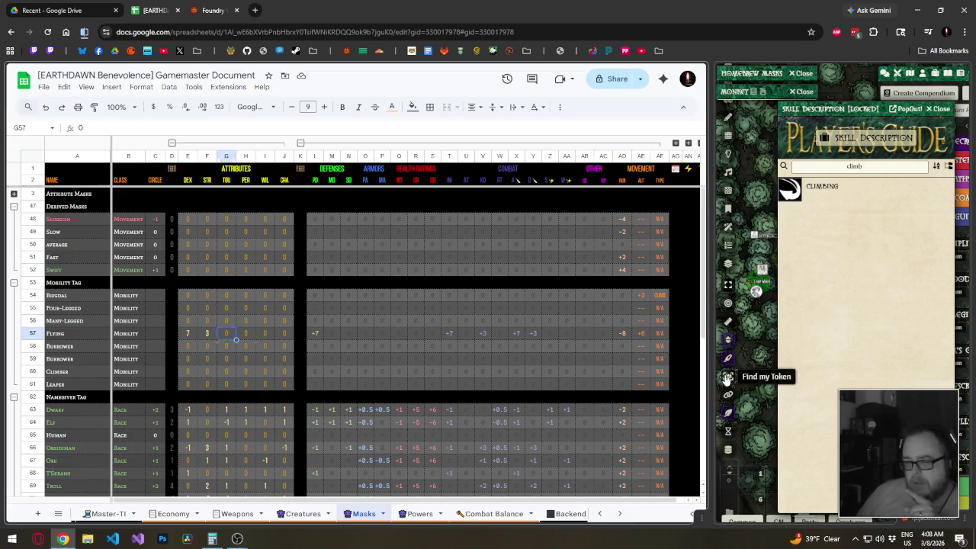
key(Left)
key(Left)
text(0)
key(Tab)
text(0)
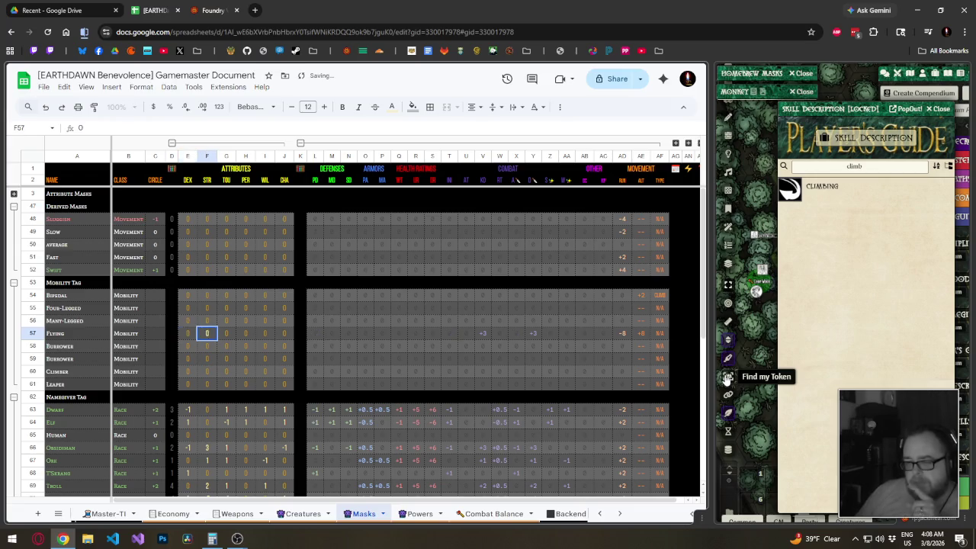
key(shift+Tab)
key(Tab)
key(Right)
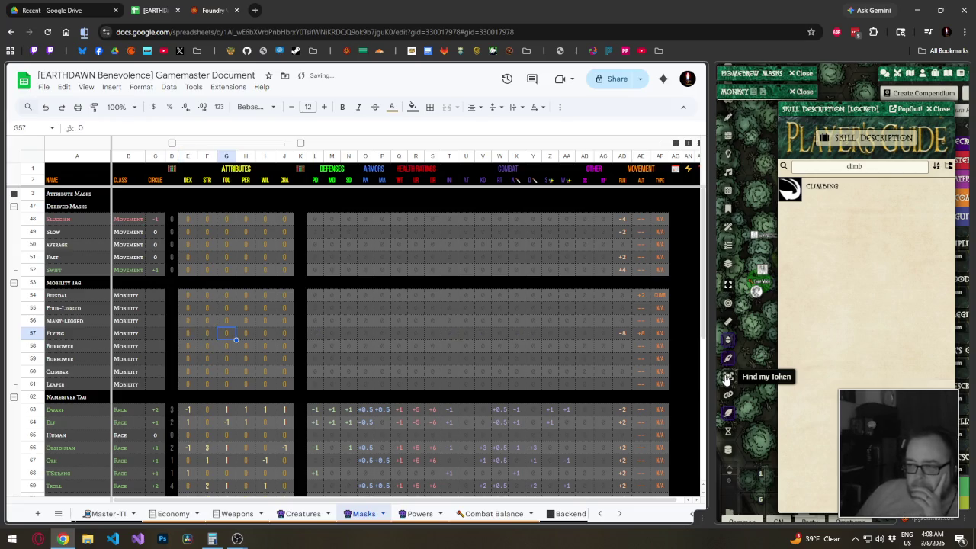
key(Right)
key(Right)
key(Right)
key(Right)
key(Right)
key(Right)
key(Right)
key(Left)
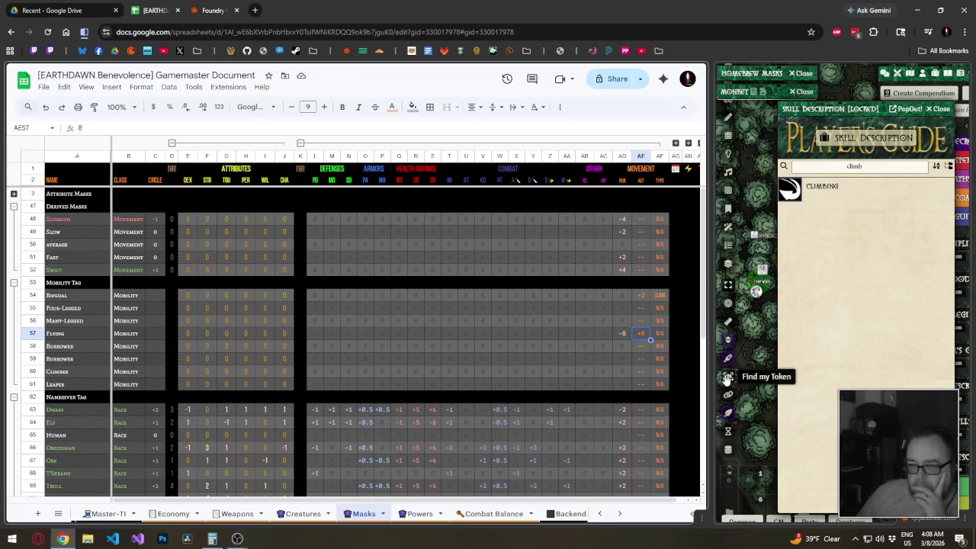
Review the Bipedal and Four-Legged LET formulas, then check the Q'wril and Cat altitude cells.
key(Up)
key(Up)
key(Up)
key(Left)
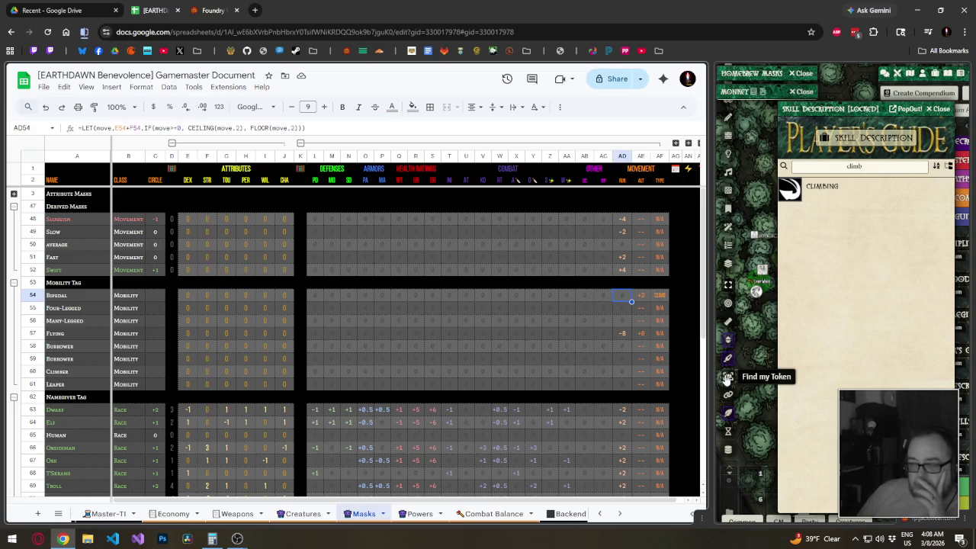
key(Down)
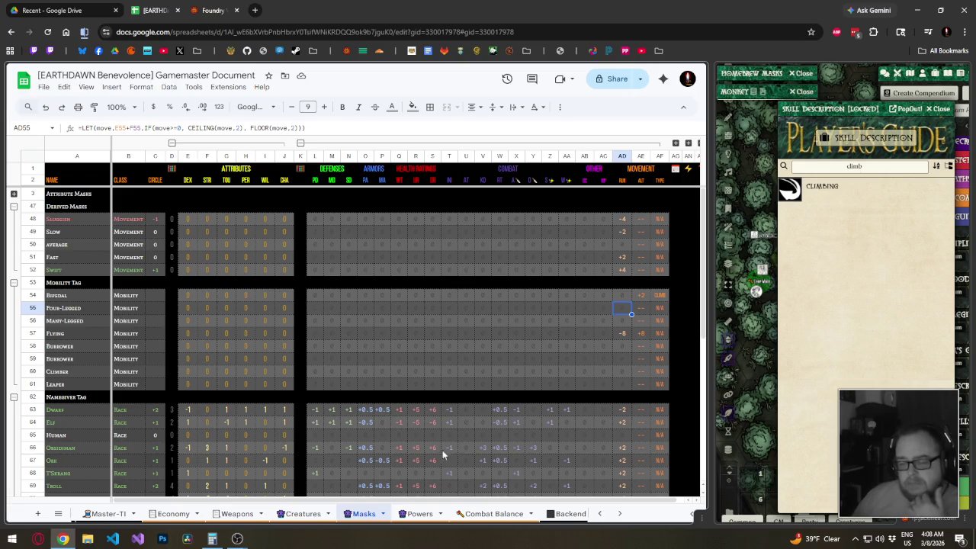
click(303, 513)
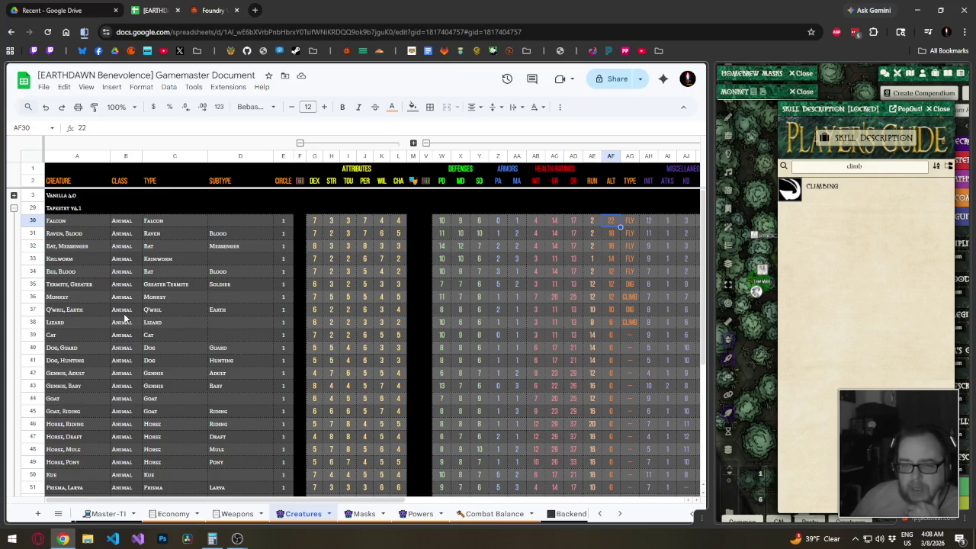
click(613, 310)
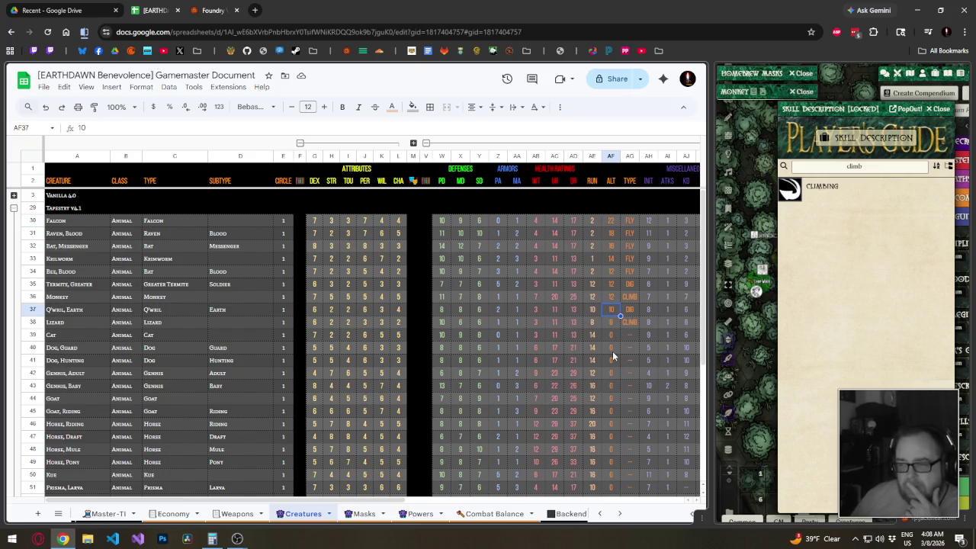
scroll(614, 349, down, 3)
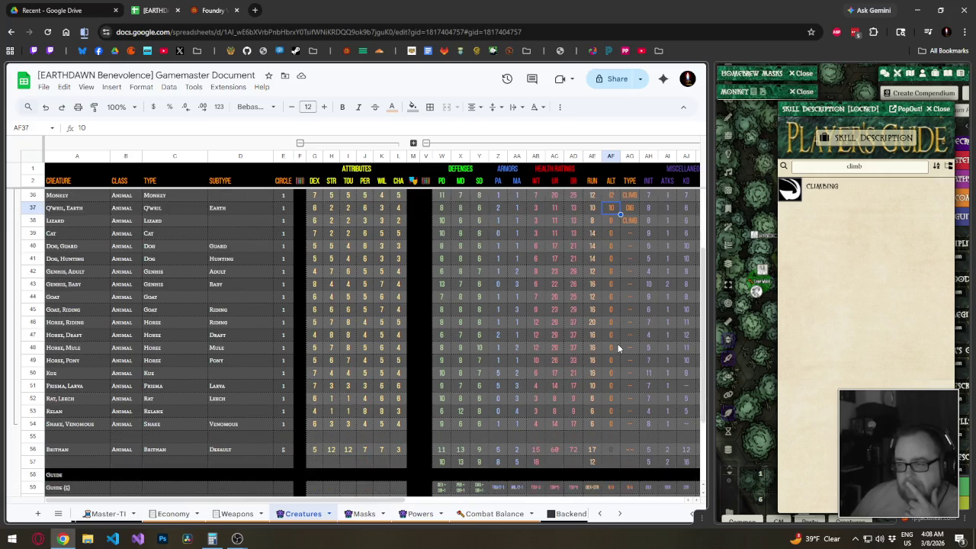
scroll(611, 350, up, 2)
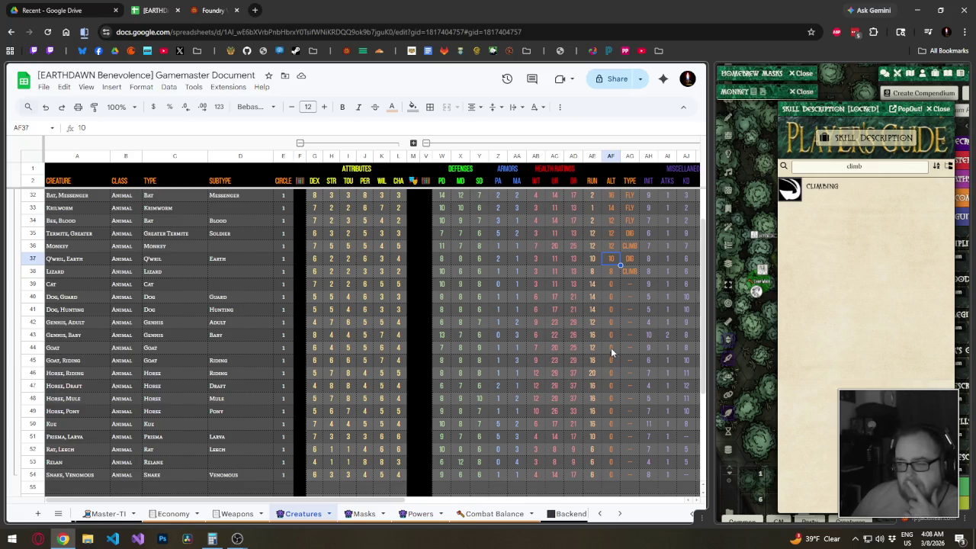
click(610, 286)
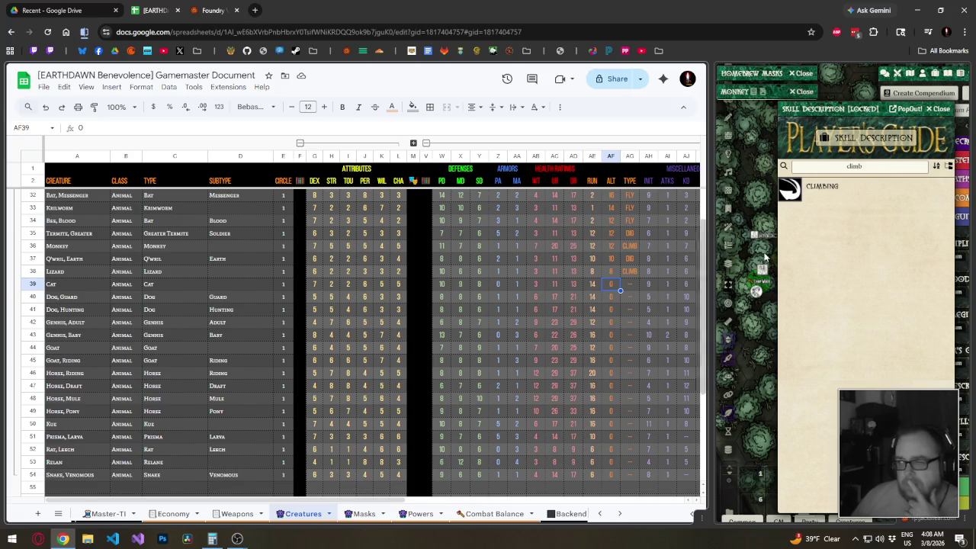
Focus Foundry and move the Homebrew Creatures window to the viewport's top-left.
click(927, 113)
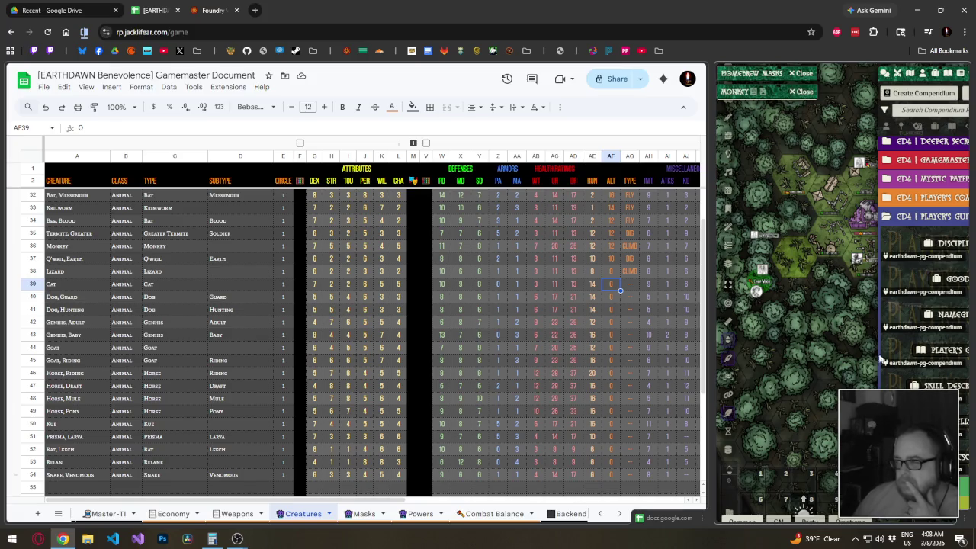
scroll(965, 412, down, 5)
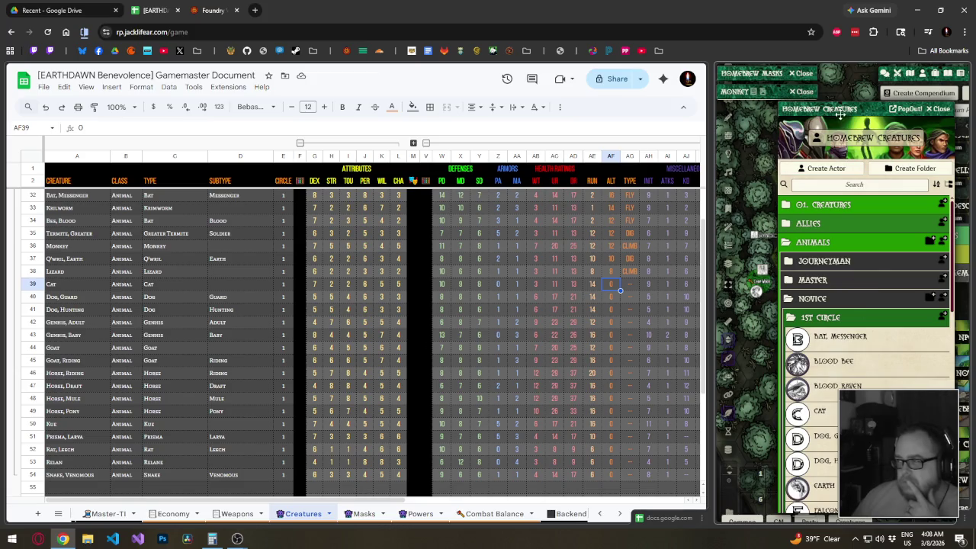
drag(839, 115, 709, 118)
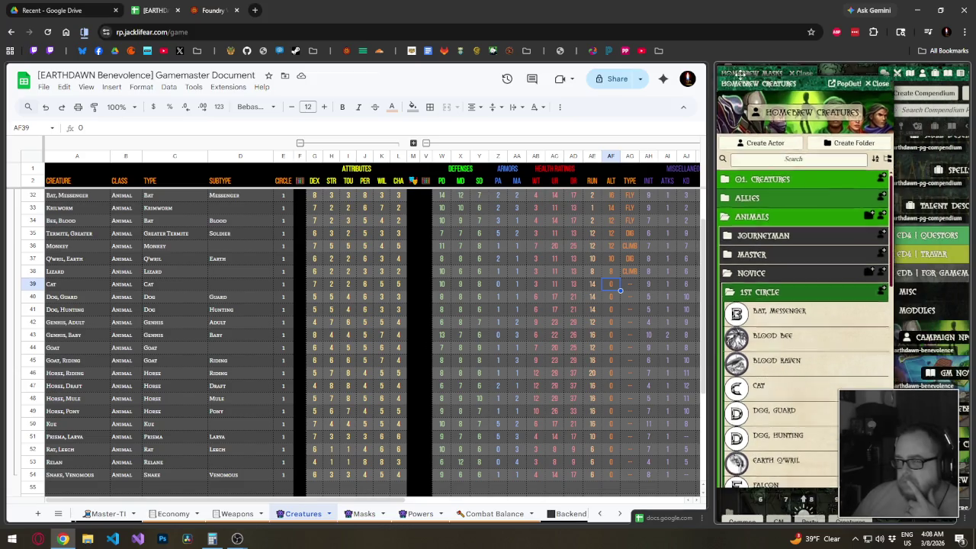
Check the Cat's Foundry sheet and enter 14 as its ALT movement.
click(780, 377)
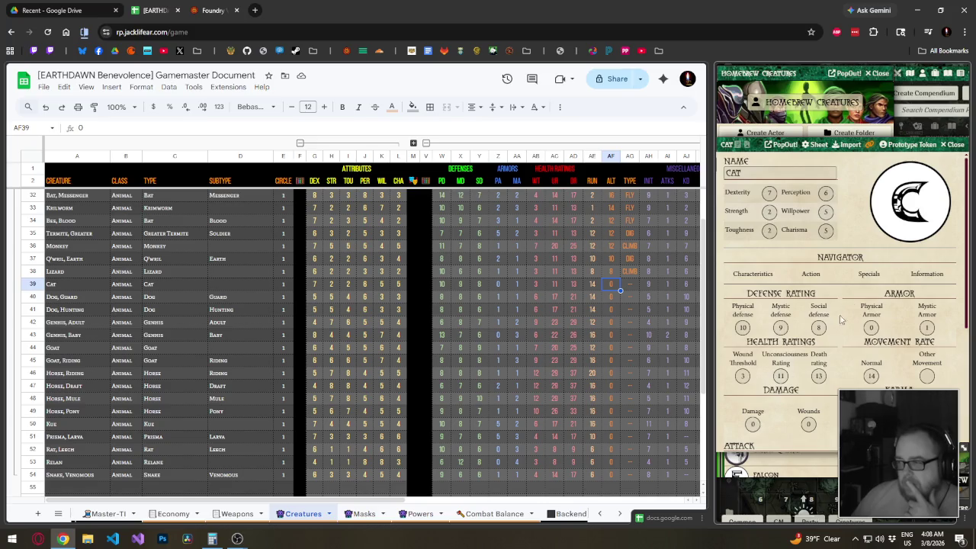
click(953, 144)
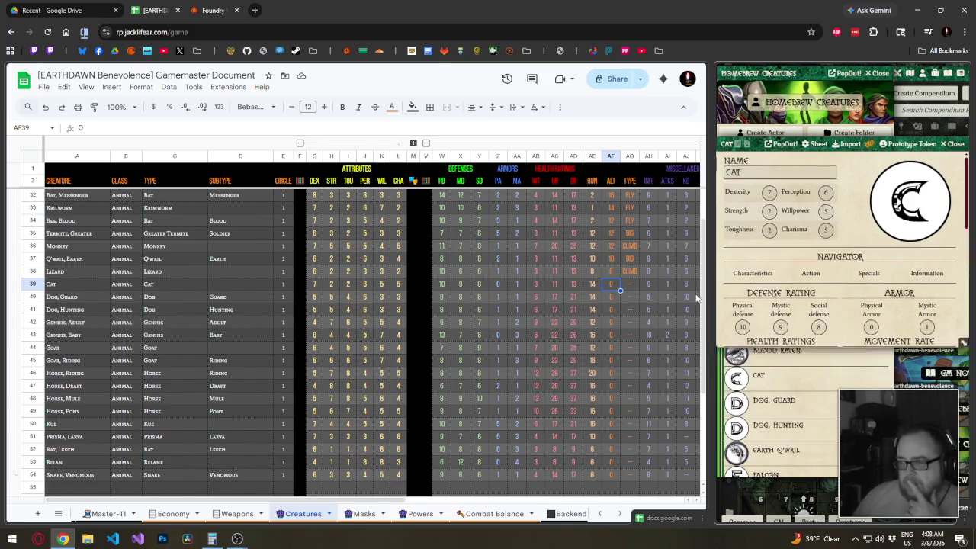
click(607, 285)
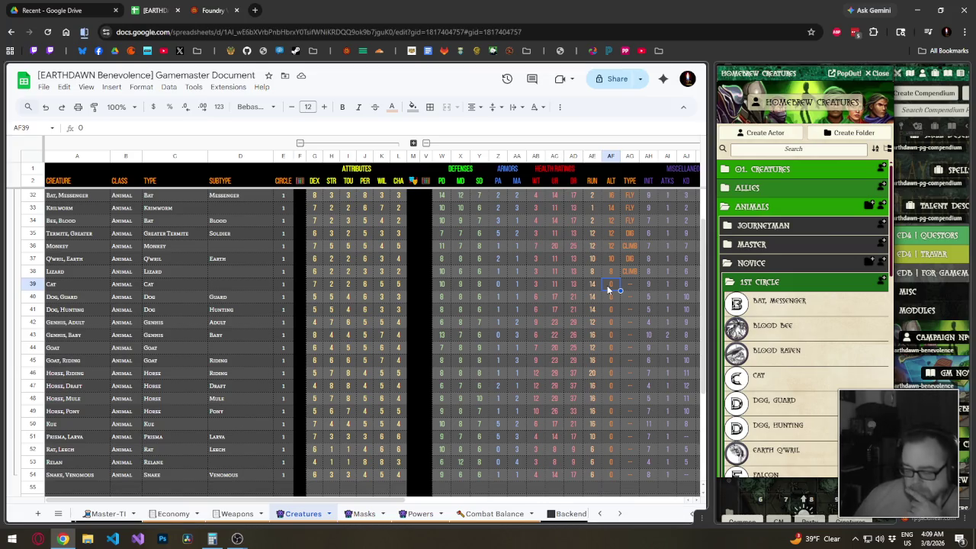
text(14)
key(Return)
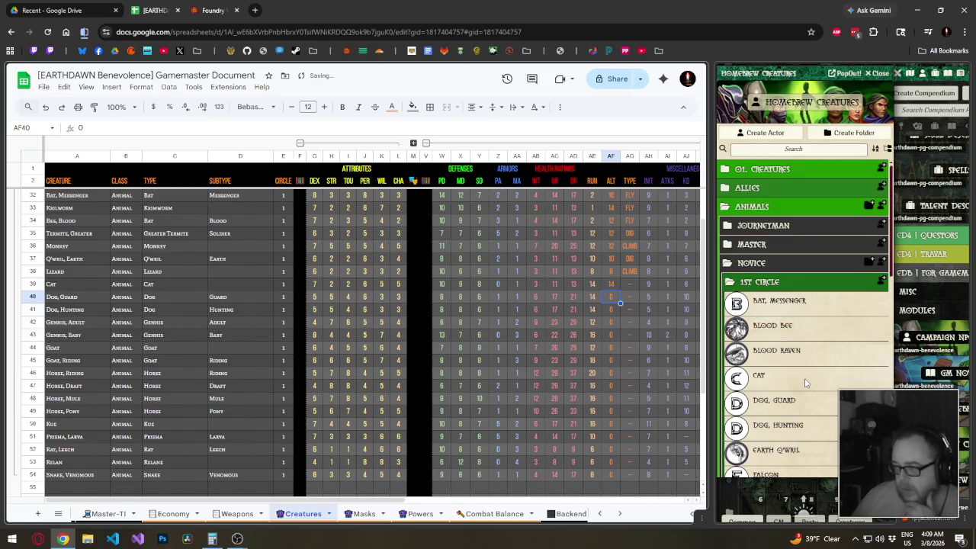
Enter ALT movement for Dog, Guard (12) and Dog, Hunting from their Foundry sheets.
scroll(797, 366, down, 1)
click(786, 351)
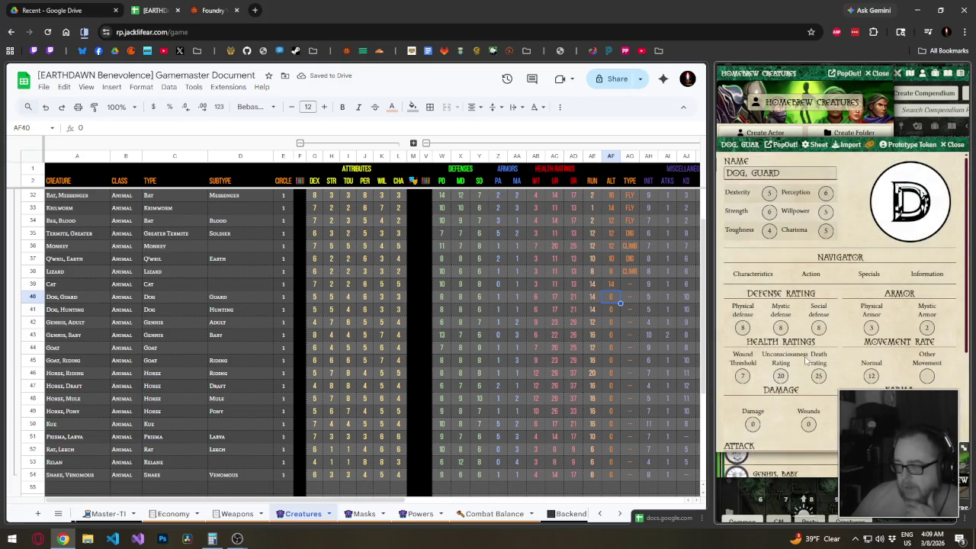
click(954, 144)
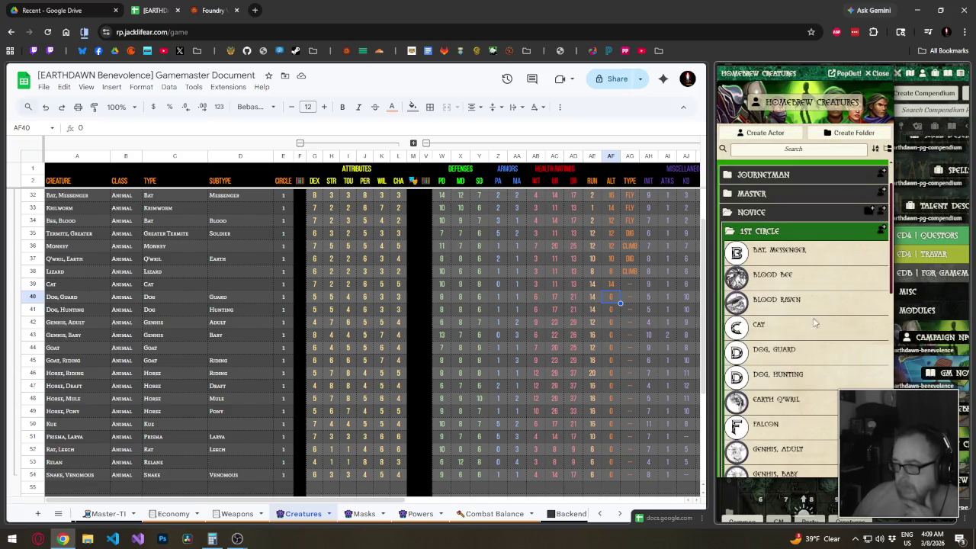
click(778, 374)
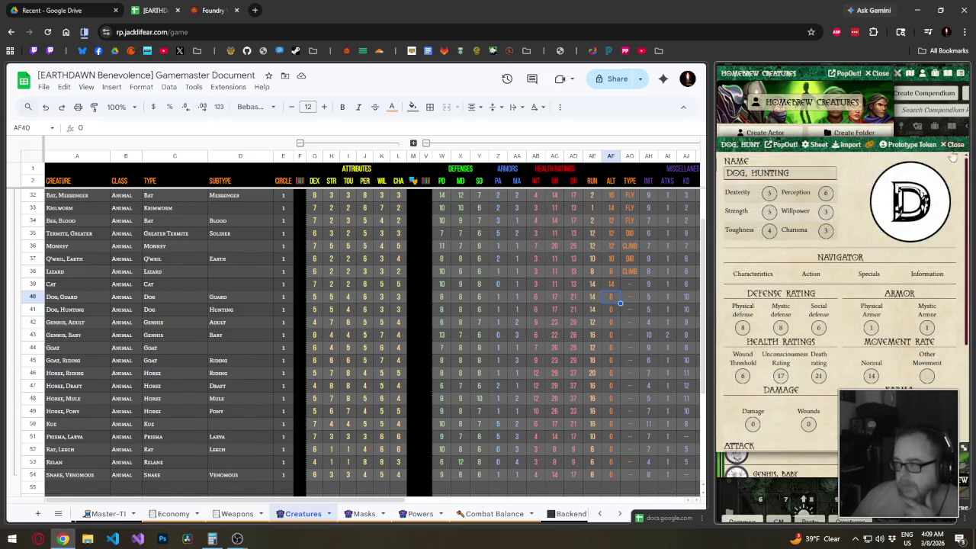
click(953, 144)
click(611, 299)
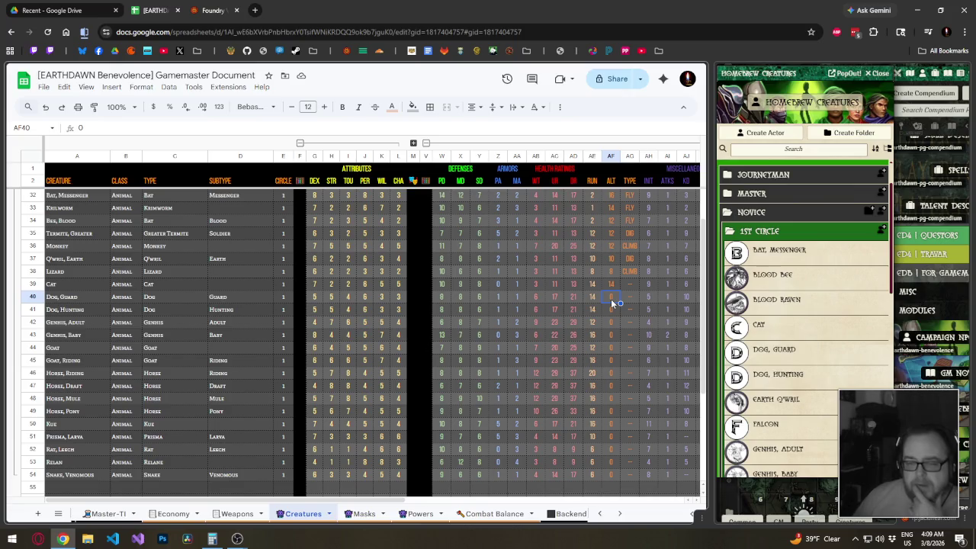
text(12)
key(Return)
text(4)
key(Return)
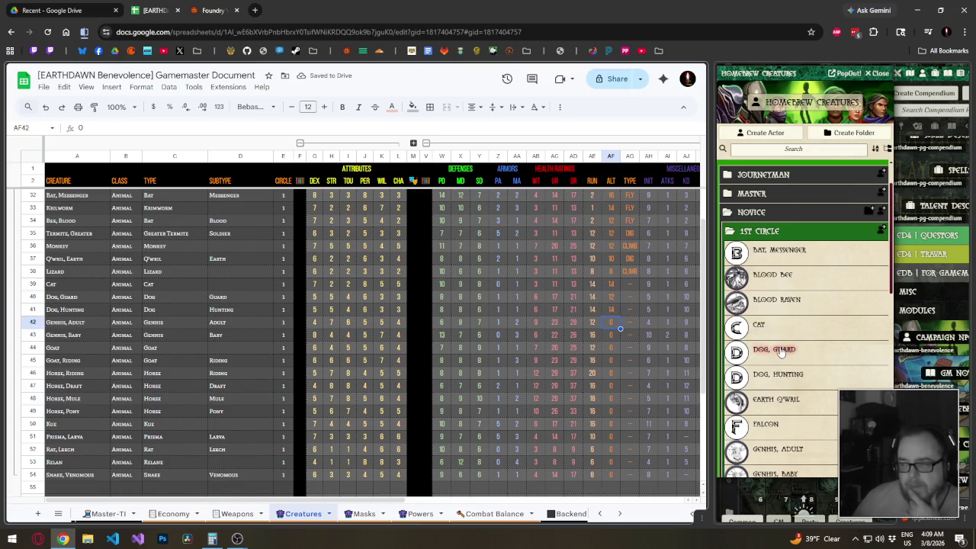
Check both Genhis sheets and enter ALT 12 for Adult and 16 for Baby.
scroll(829, 365, down, 1)
scroll(829, 365, down, 1)
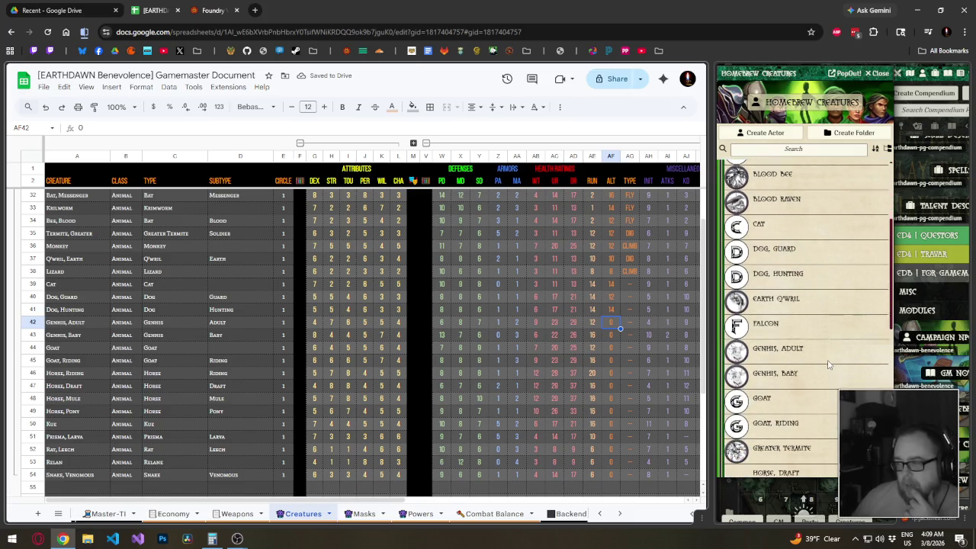
click(810, 350)
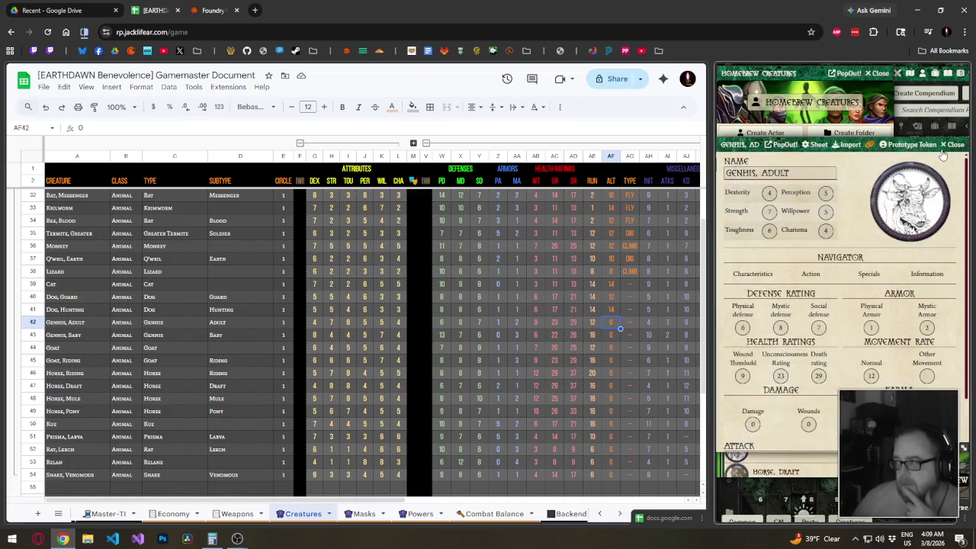
click(954, 145)
click(777, 374)
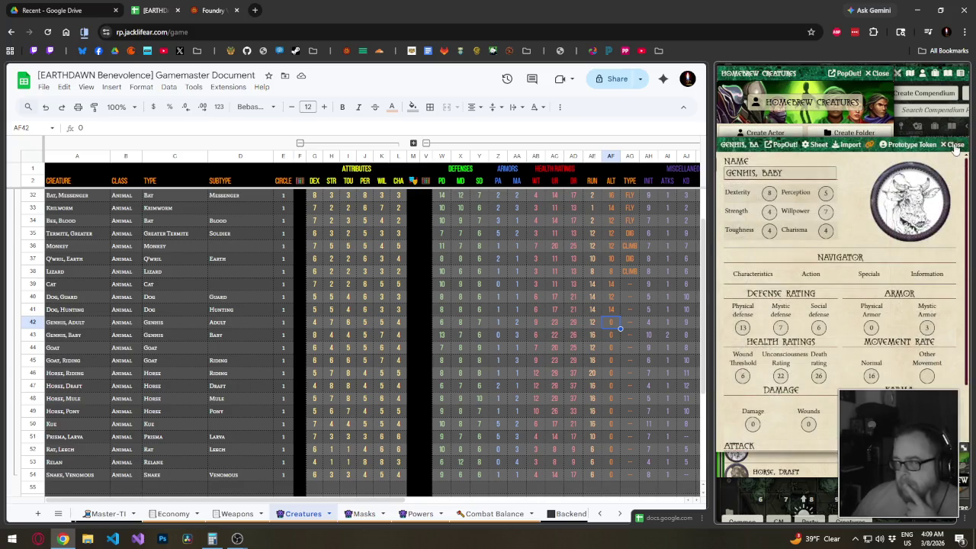
click(954, 145)
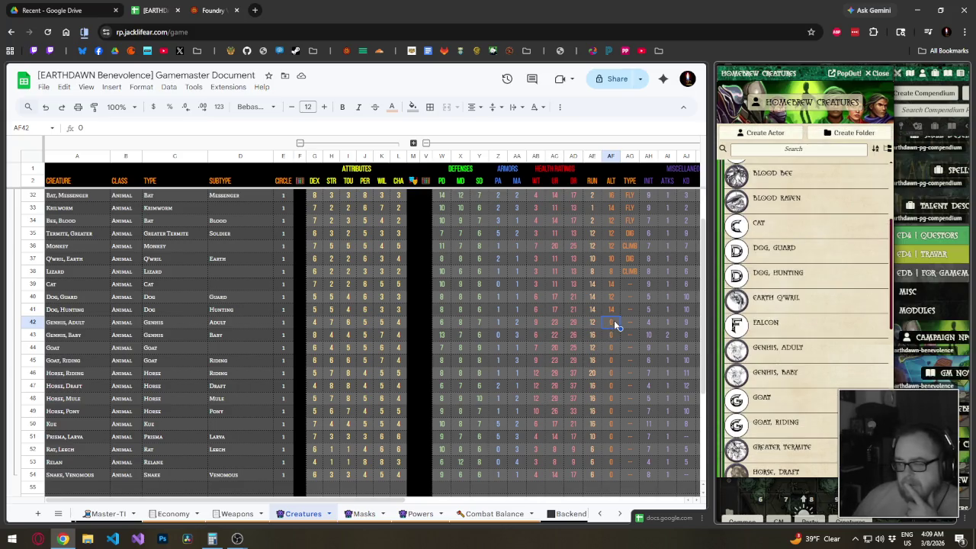
text(12)
key(Return)
text(16)
key(Return)
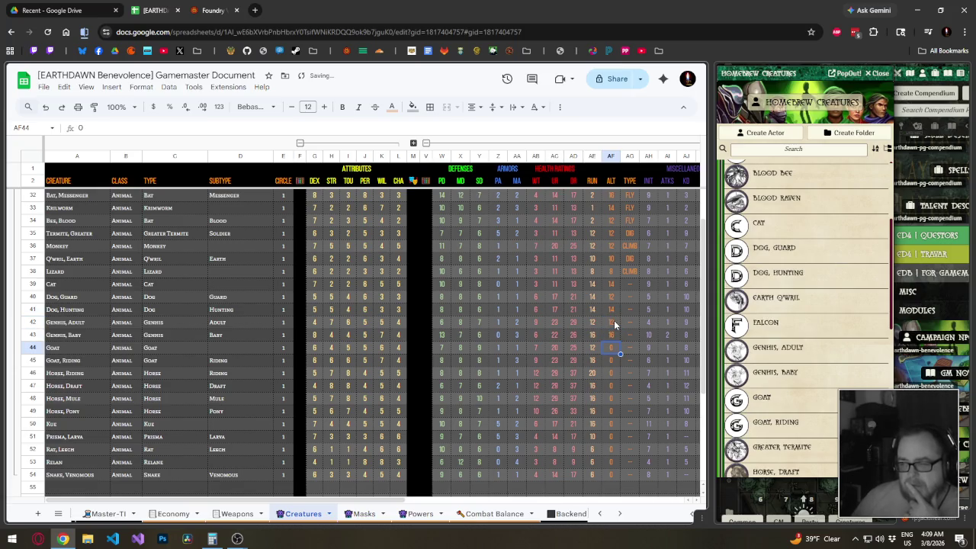
Enter ALT 12 for Goat and 16 for Goat, Riding from their Foundry sheets.
scroll(767, 349, down, 1)
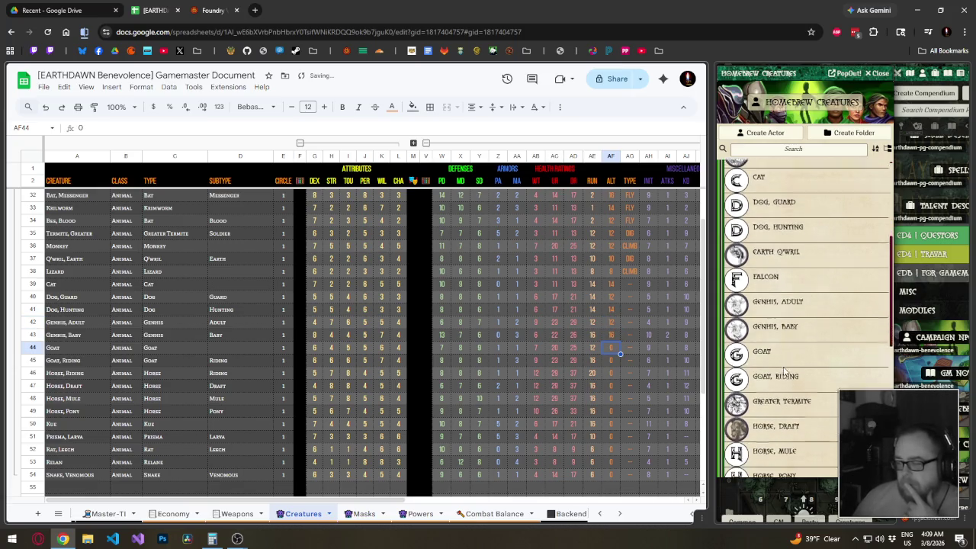
click(763, 348)
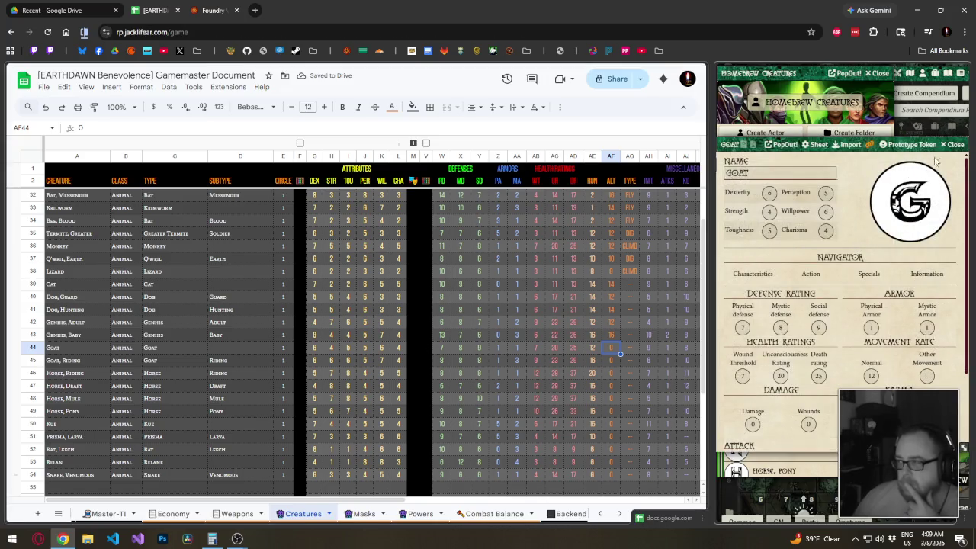
click(949, 145)
click(774, 374)
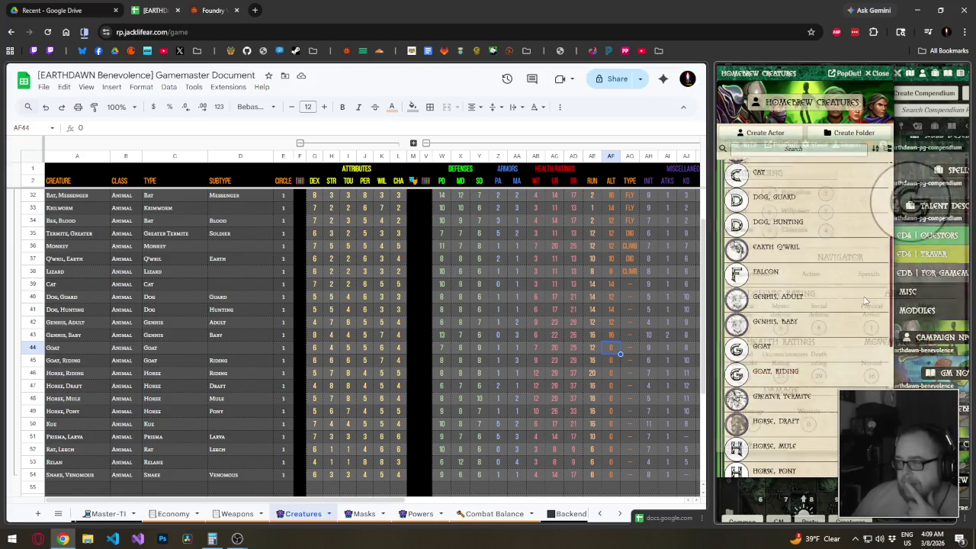
click(946, 144)
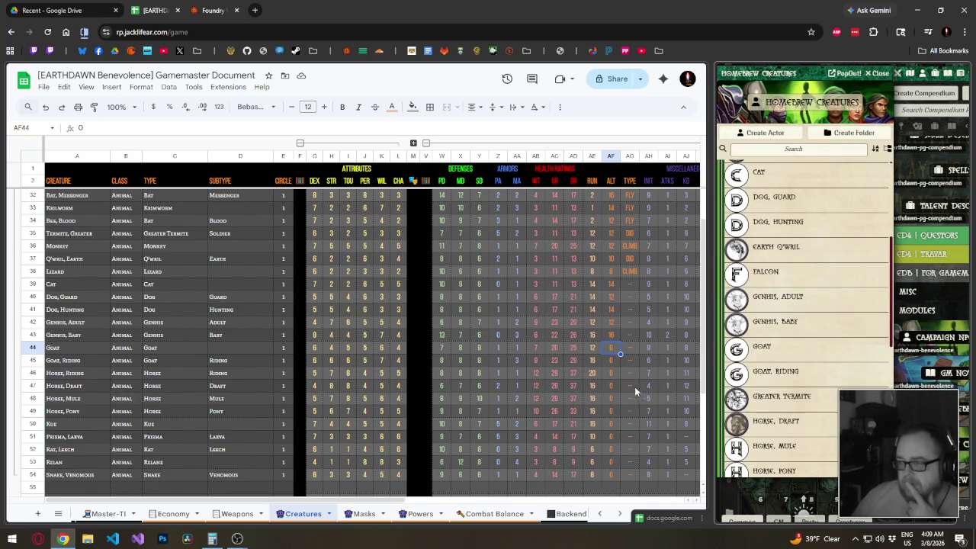
click(610, 348)
text(12)
key(Return)
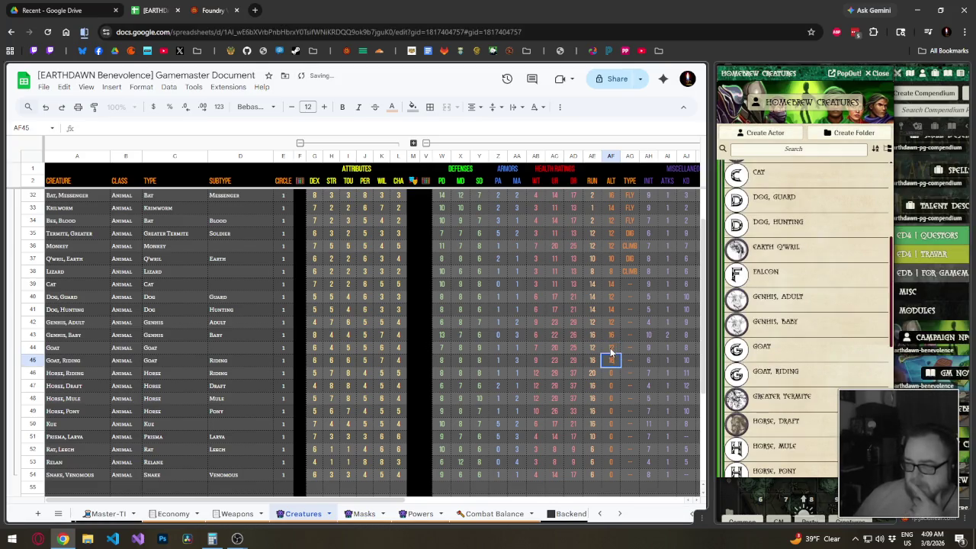
text(16)
key(Return)
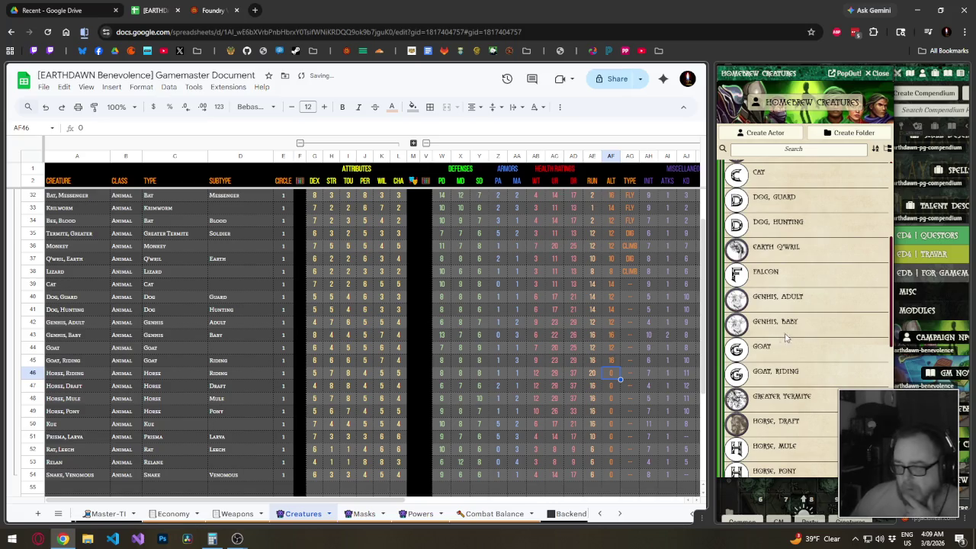
Enter ALT 20 for Horse, Riding and 16 for Horse, Draft.
scroll(791, 321, down, 1)
scroll(791, 321, down, 1)
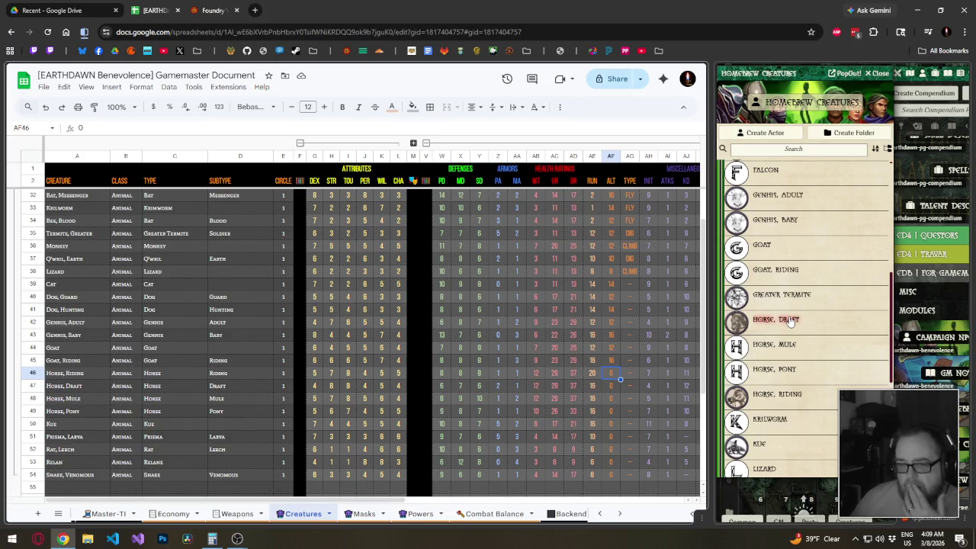
click(778, 394)
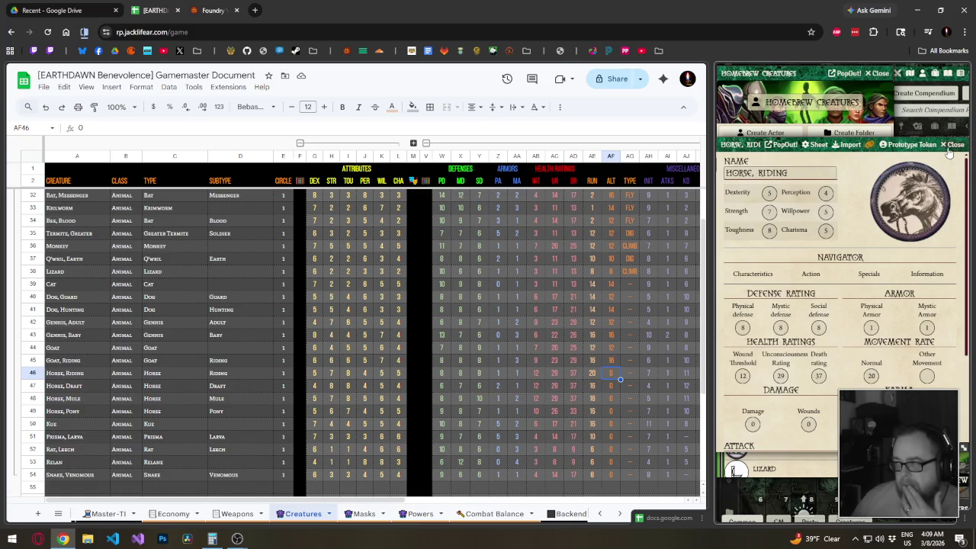
click(952, 145)
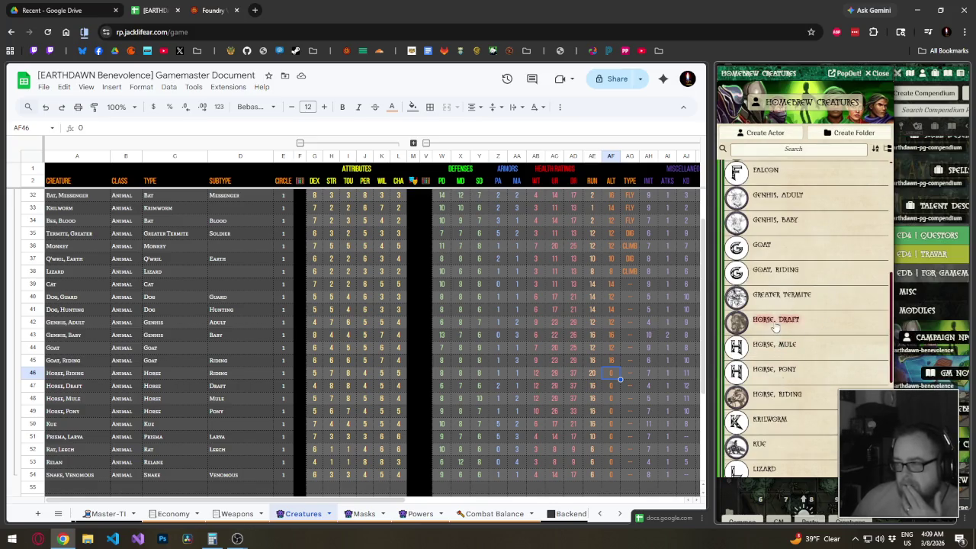
click(777, 320)
click(953, 144)
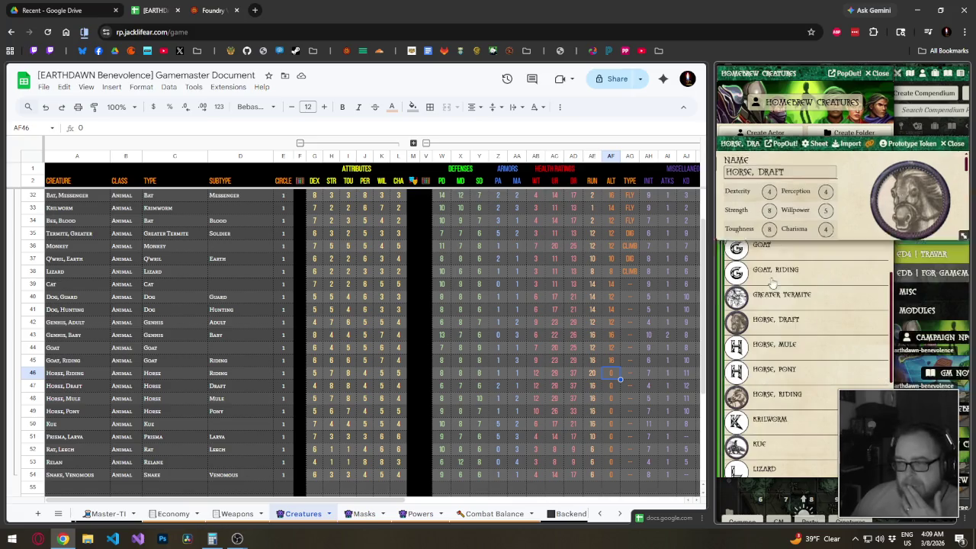
click(613, 375)
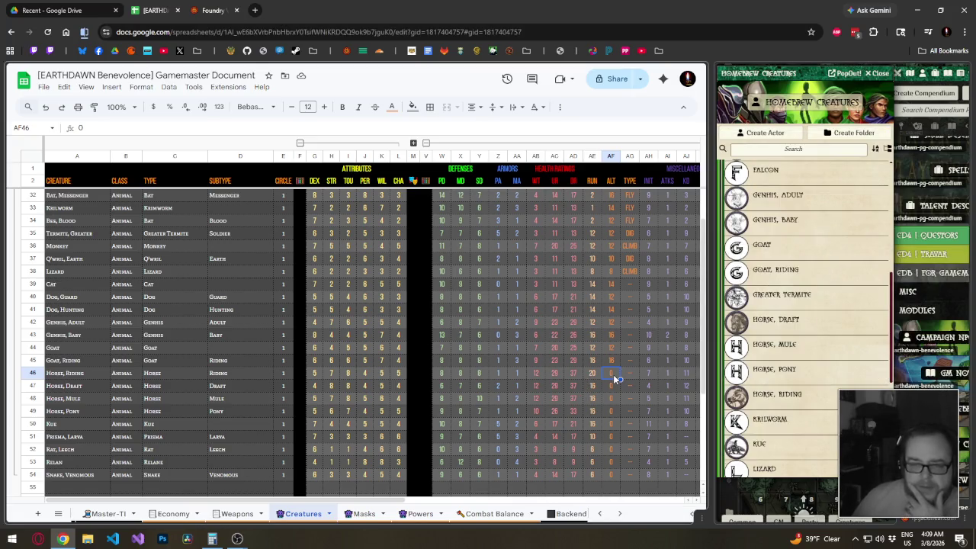
text(20)
key(Return)
text(16)
key(Return)
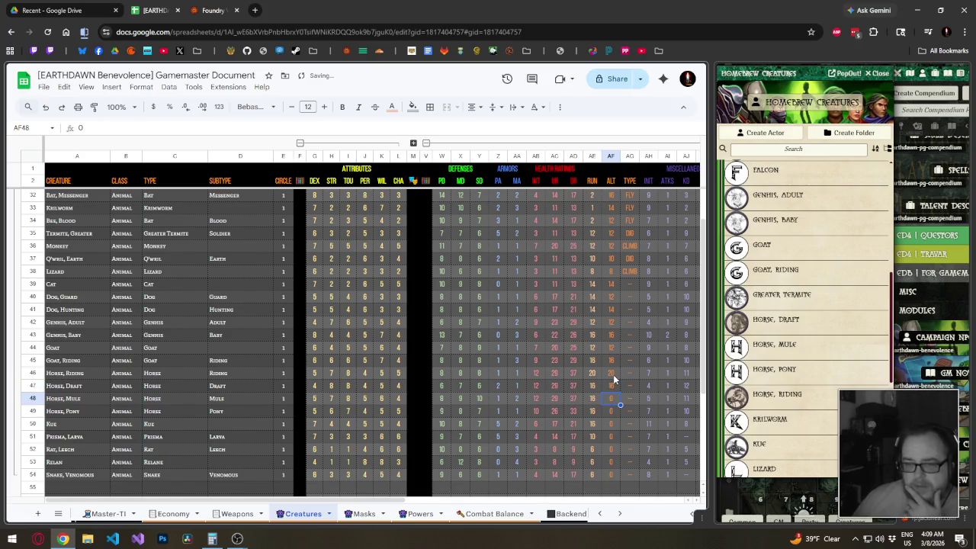
Check Horse, Mule and Horse, Pony, and copy ALT 16 down to both.
click(775, 344)
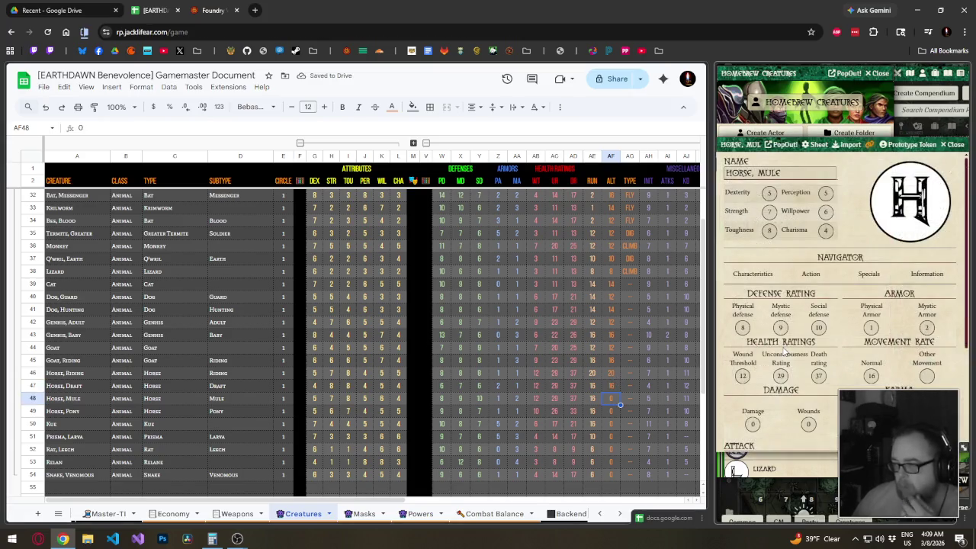
click(953, 145)
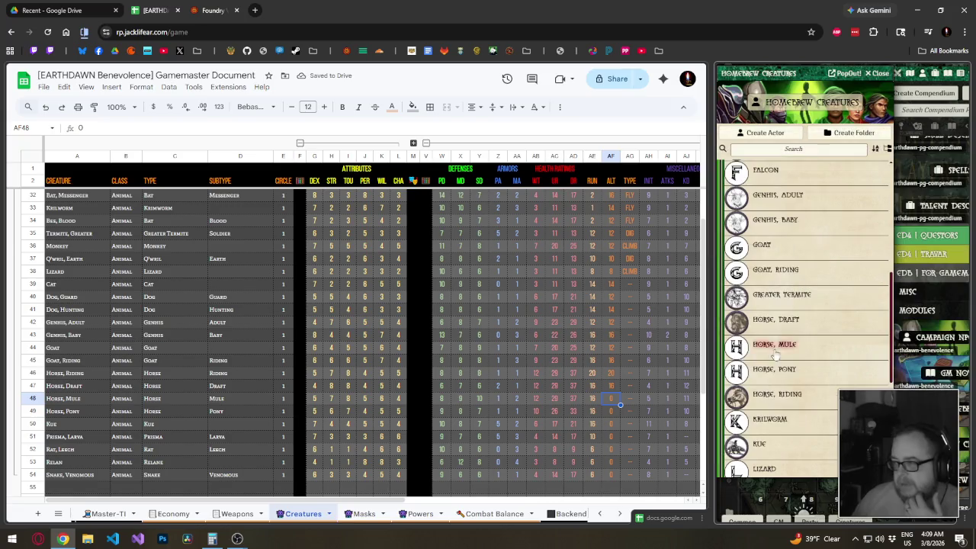
click(772, 369)
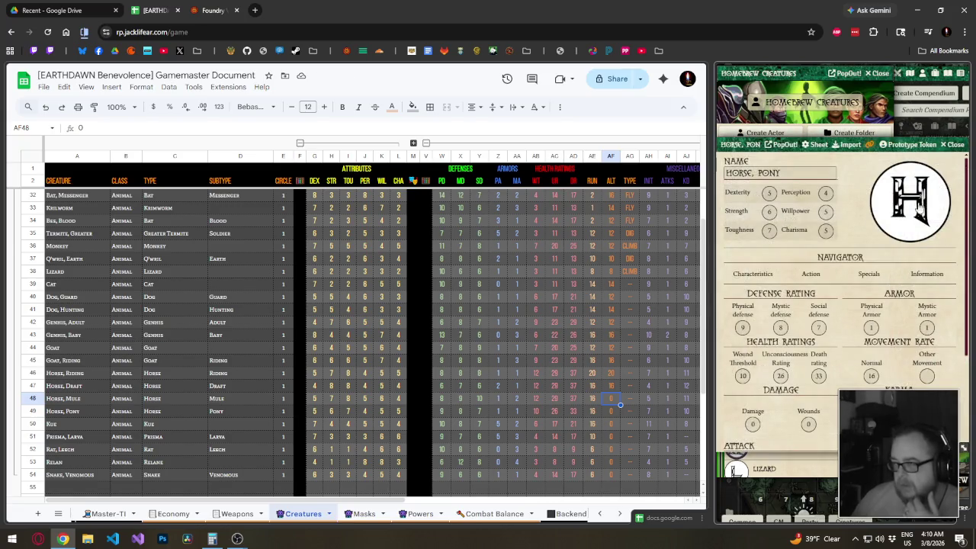
click(614, 397)
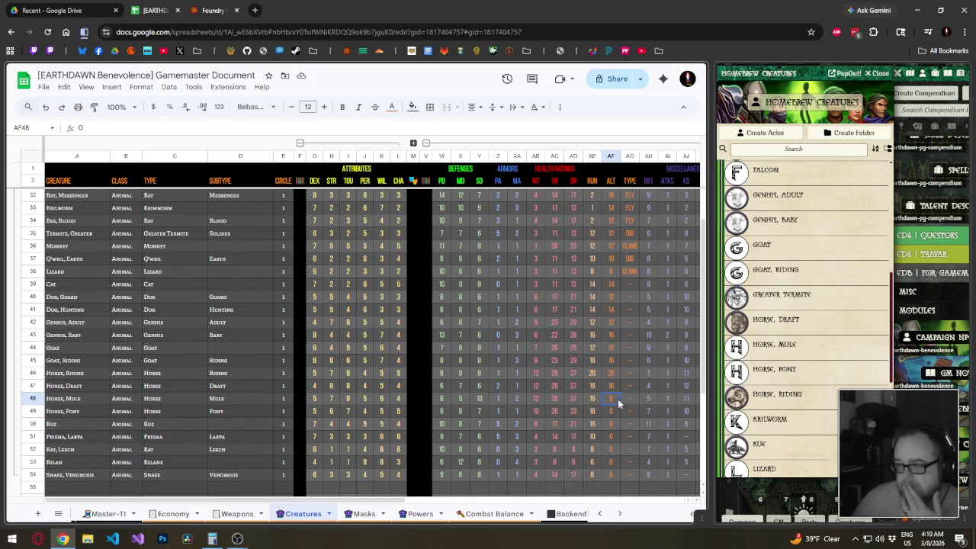
key(ctrl+c)
key(Down)
key(ctrl+v)
key(Down)
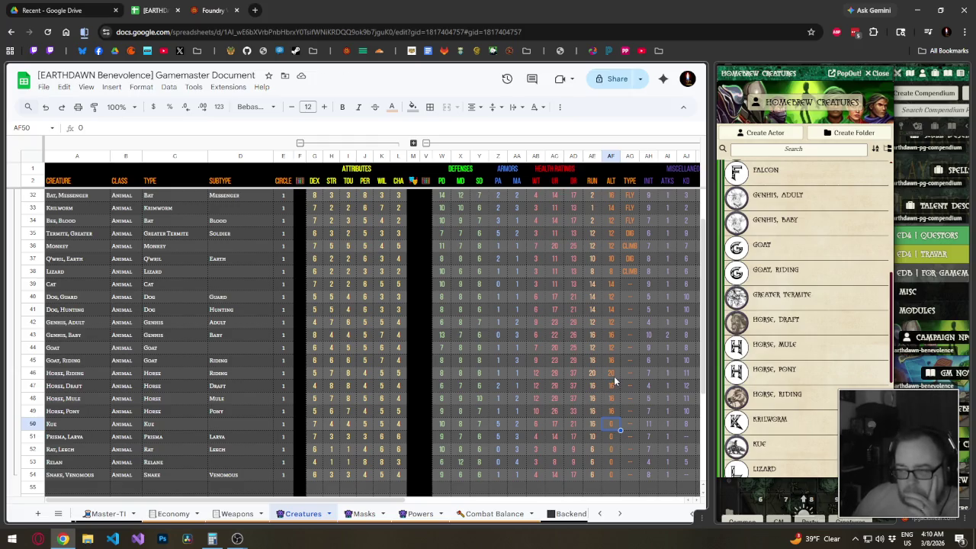
click(328, 374)
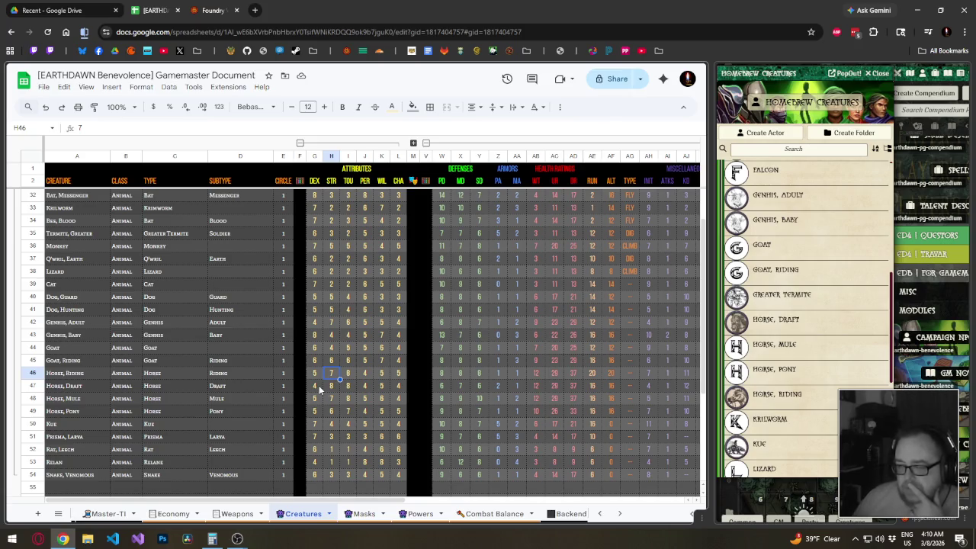
drag(320, 390, 328, 391)
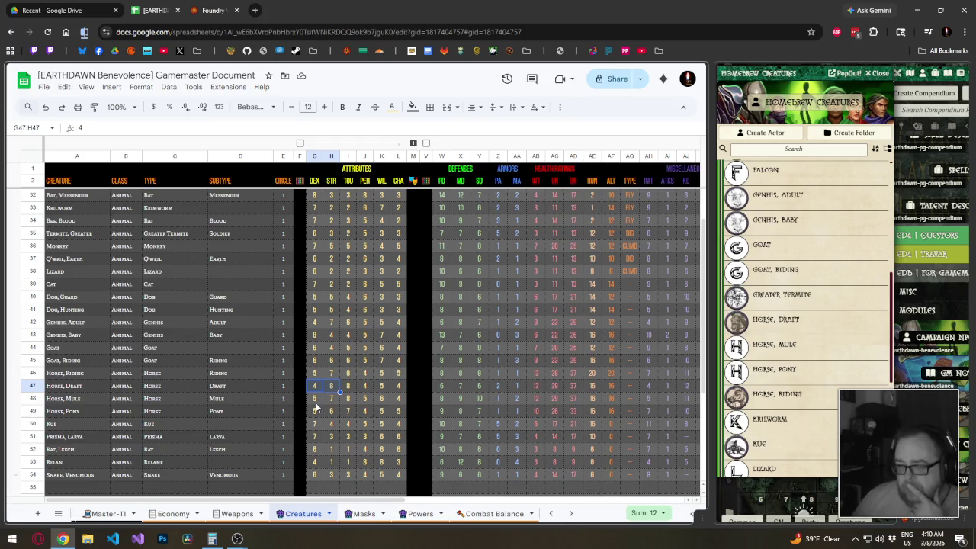
drag(315, 403, 326, 403)
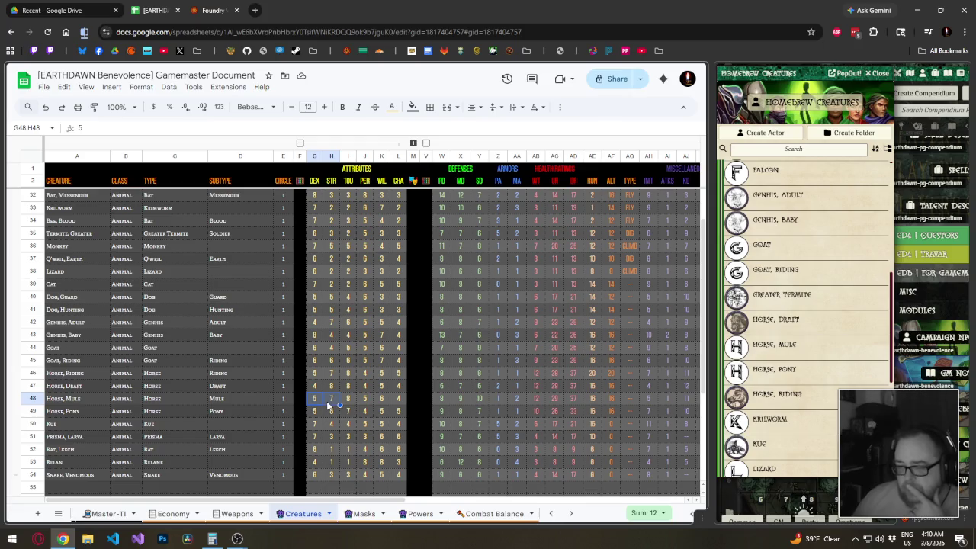
drag(316, 412, 331, 416)
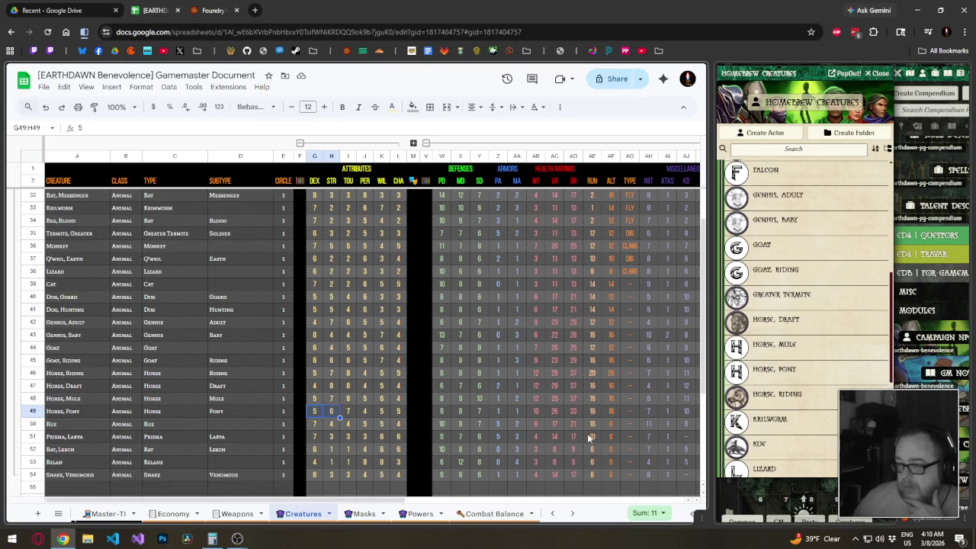
Check the Kue's Foundry sheet and enter 16 as its ALT movement.
scroll(585, 433, down, 2)
click(615, 373)
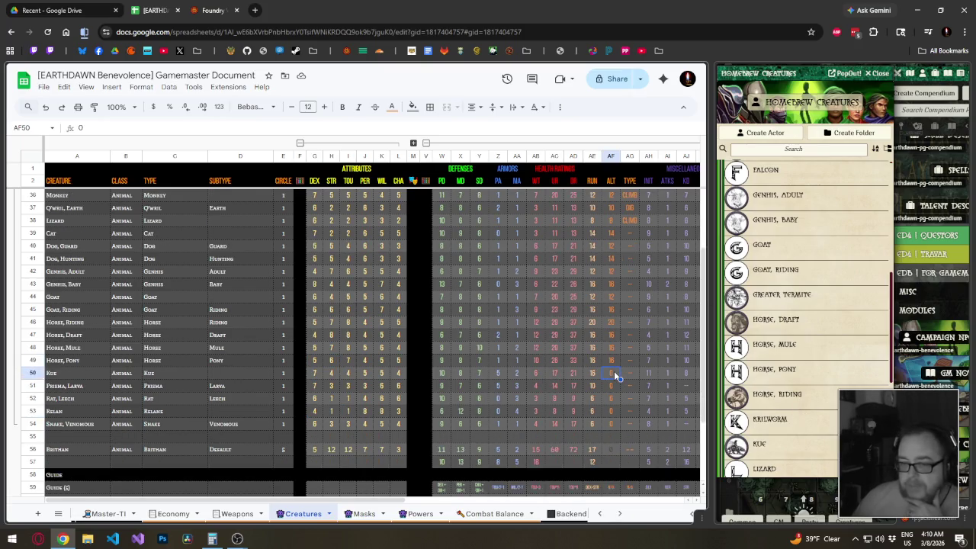
click(815, 394)
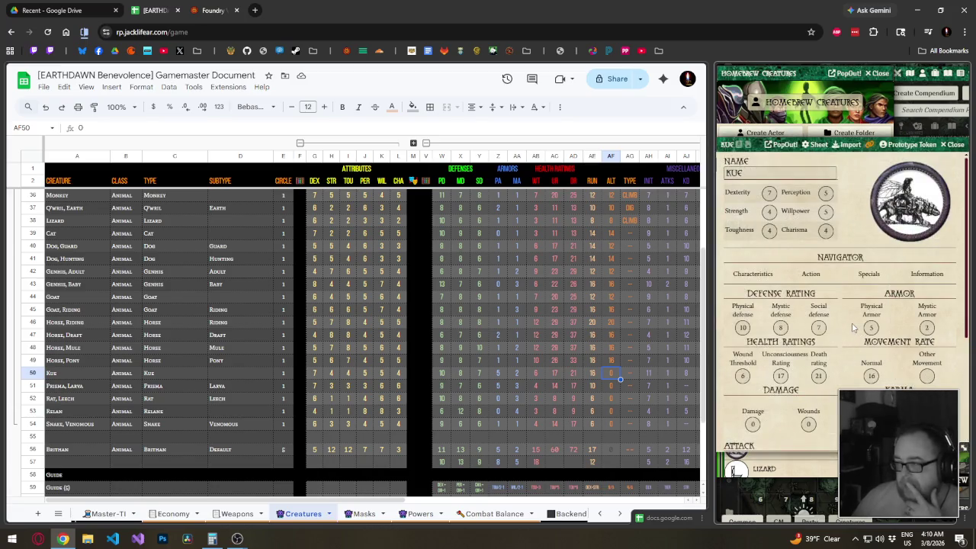
key(Escape)
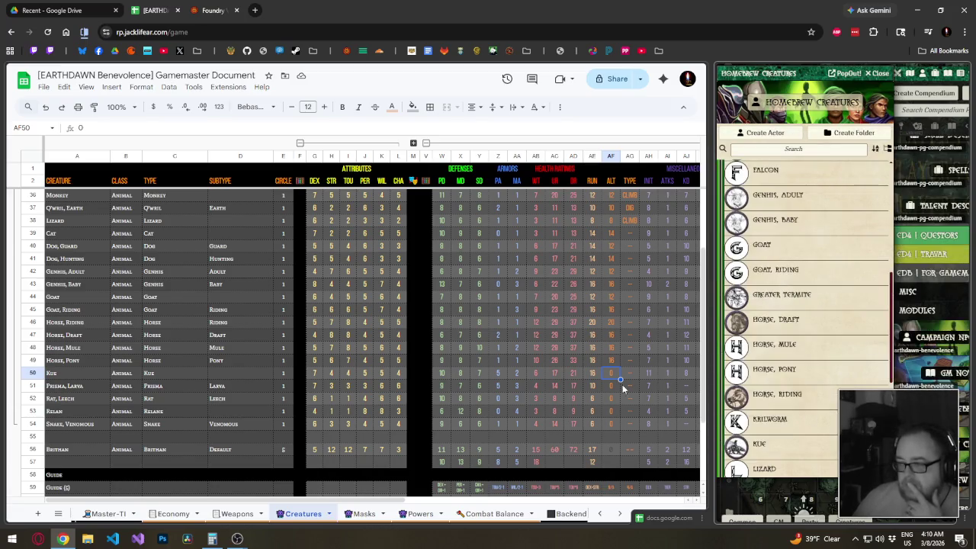
click(610, 373)
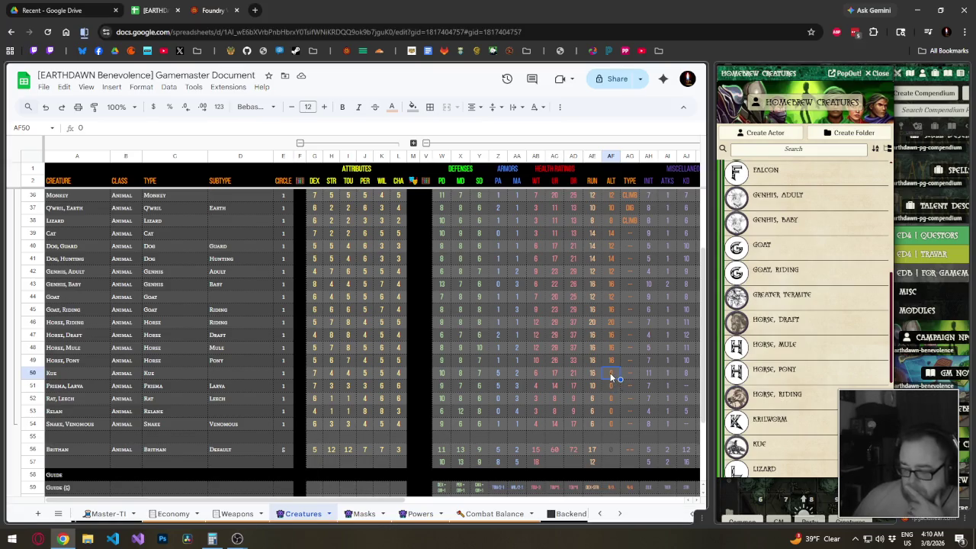
text(16)
key(Return)
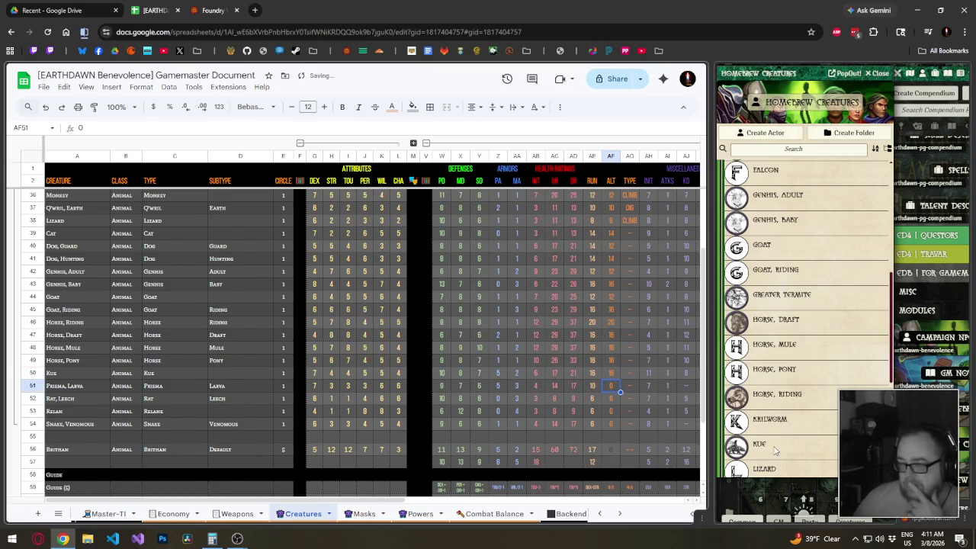
Enter ALT 0 for Prisma, Larva after checking its Foundry sheet.
scroll(779, 440, down, 1)
scroll(779, 441, down, 1)
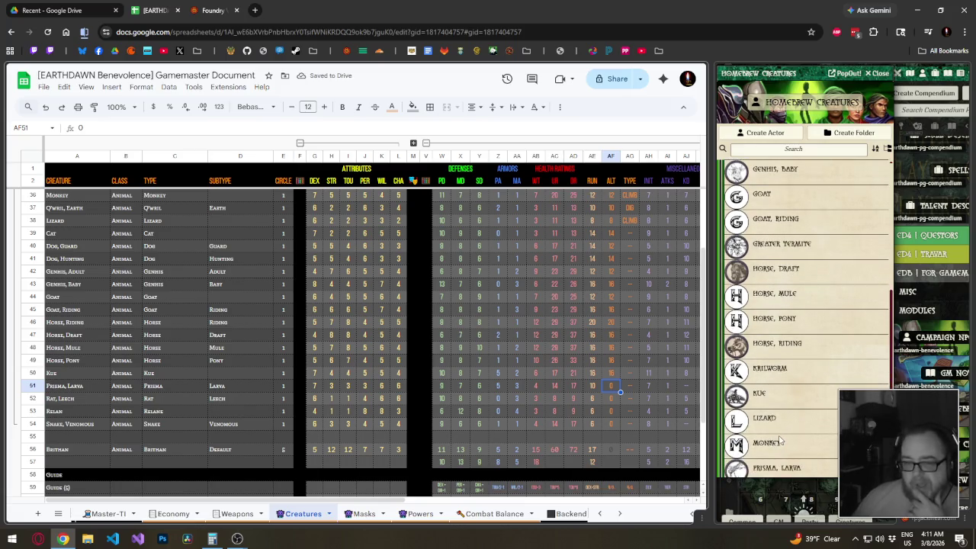
scroll(786, 427, down, 3)
click(797, 370)
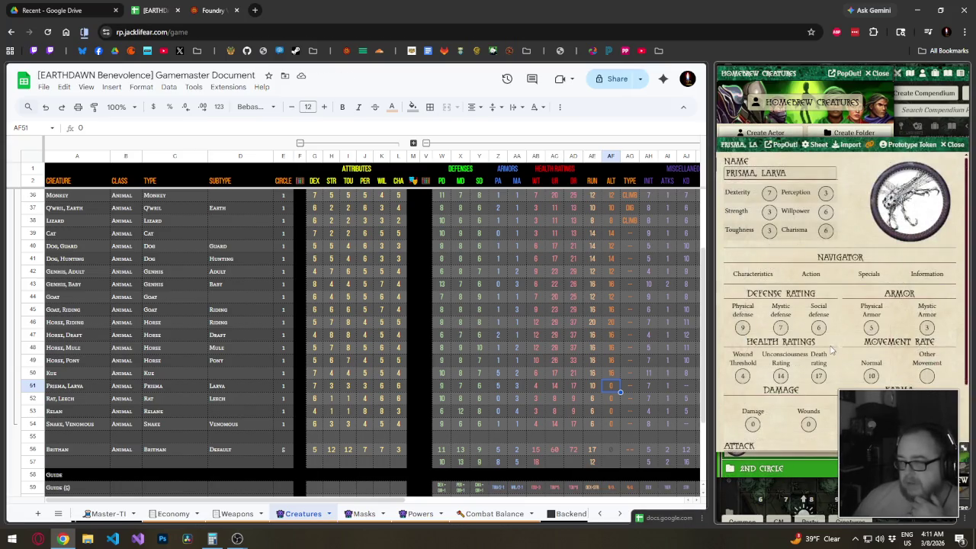
key(Escape)
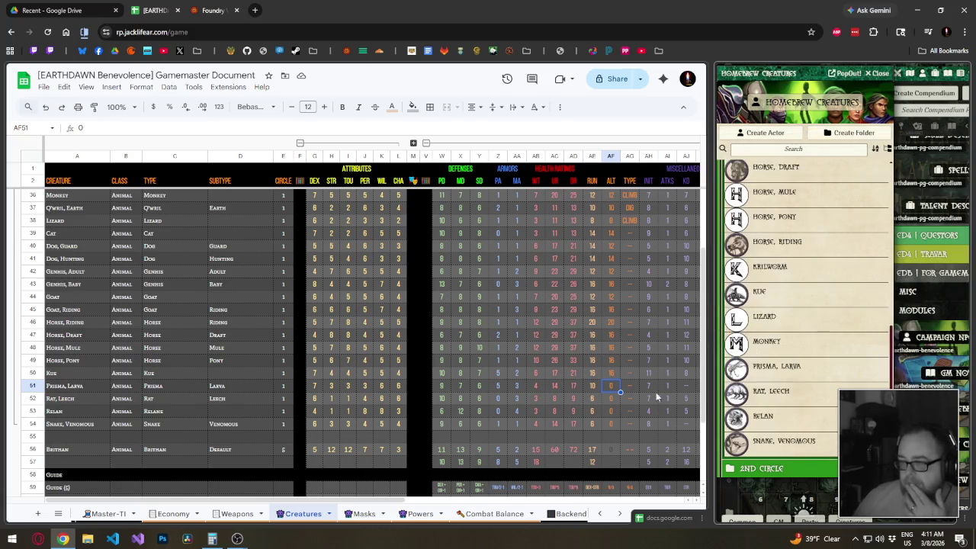
click(616, 388)
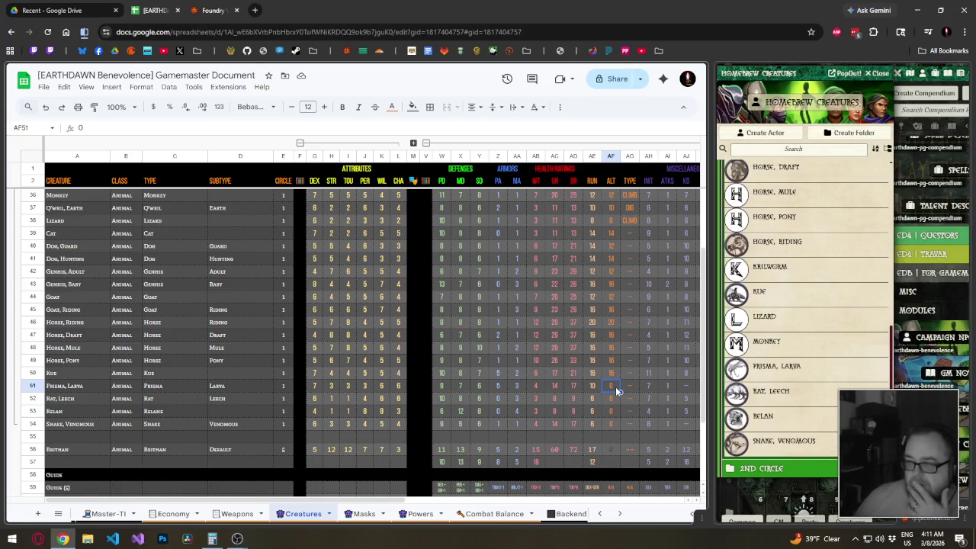
text(0)
key(Return)
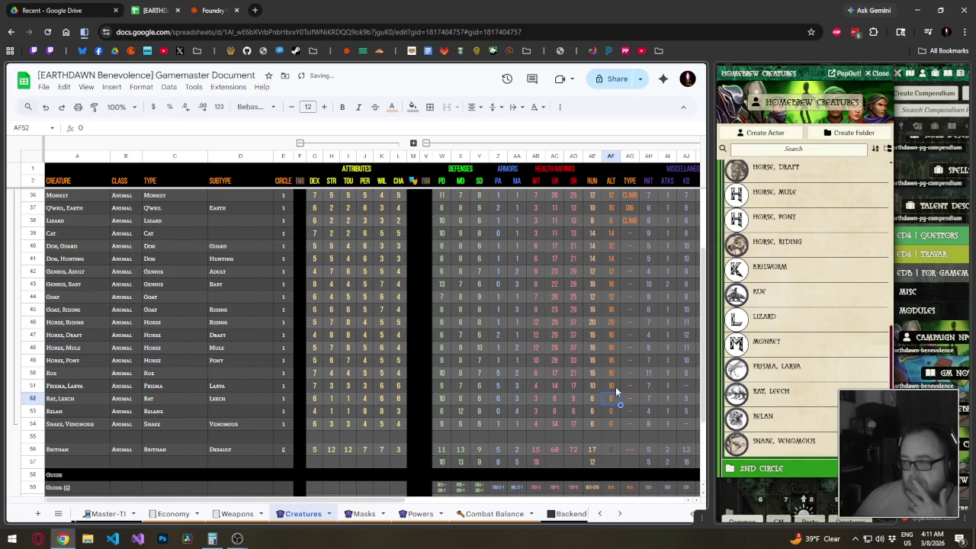
Enter ALT 6 for both Rat, Leech and Belan from their Foundry sheets.
click(773, 393)
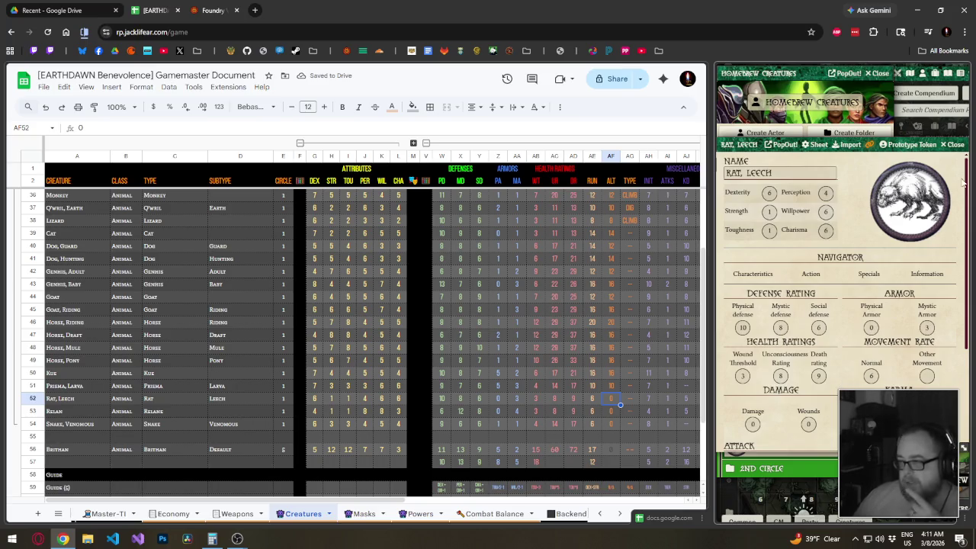
click(952, 150)
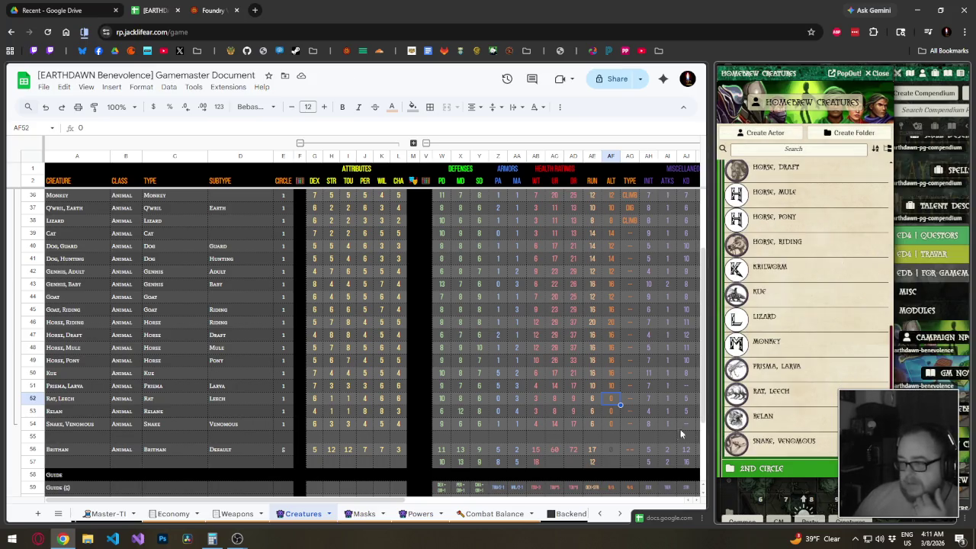
click(610, 402)
text(6)
key(Return)
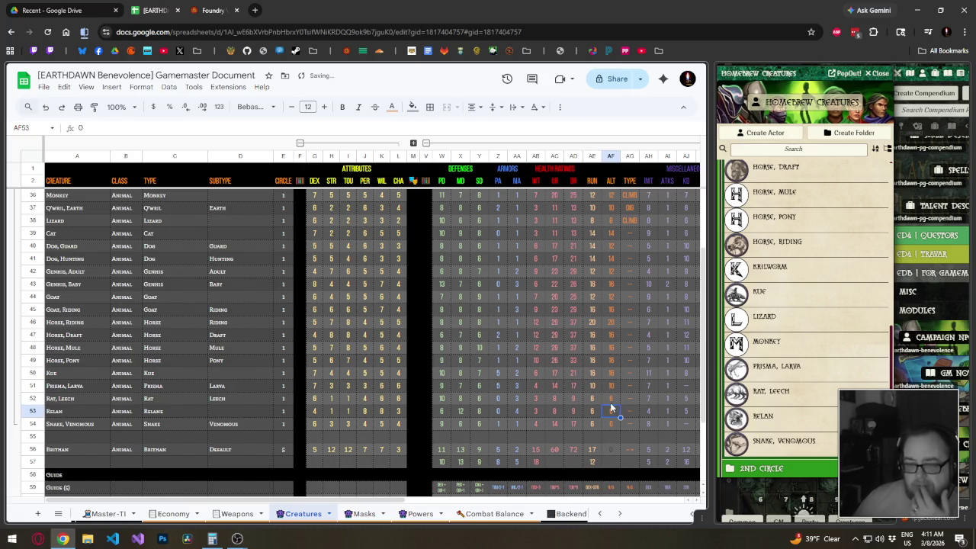
click(765, 416)
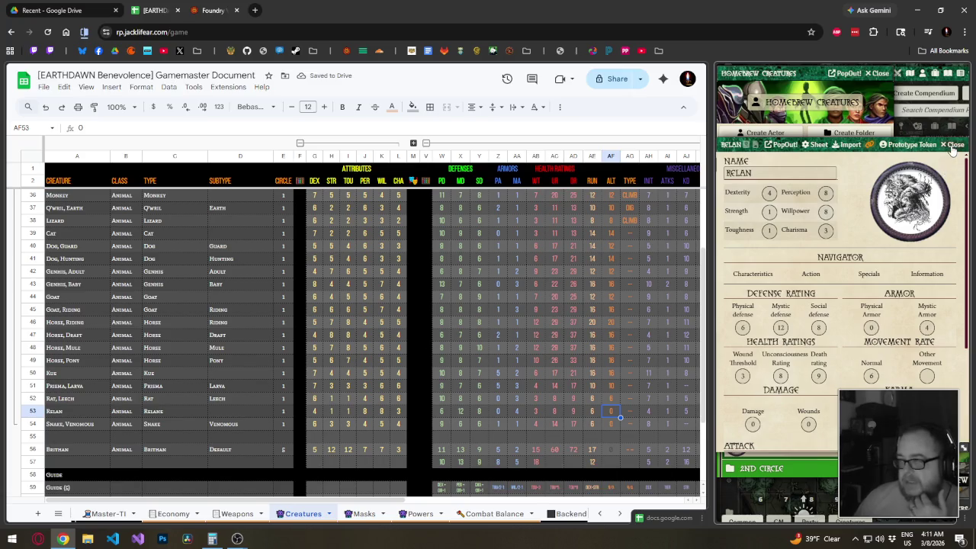
click(956, 144)
click(614, 410)
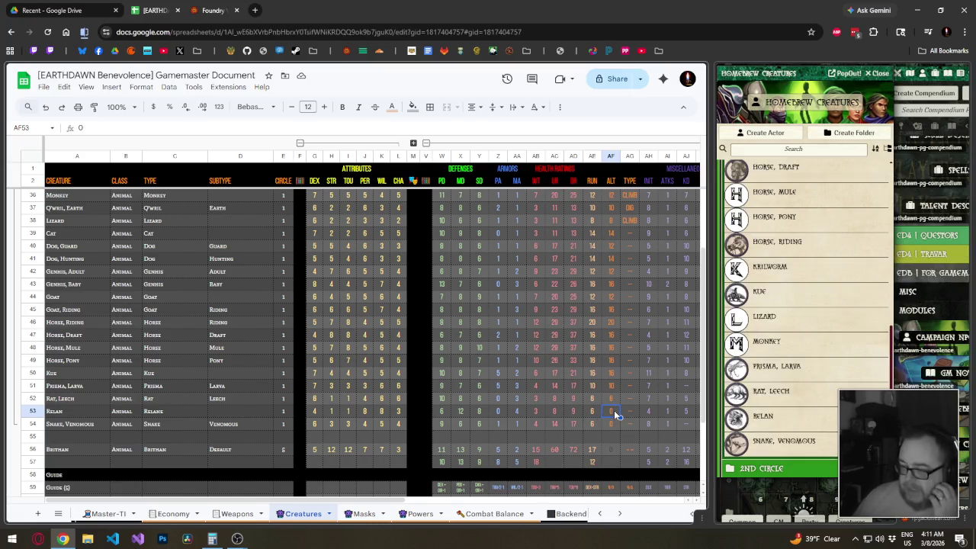
text(6)
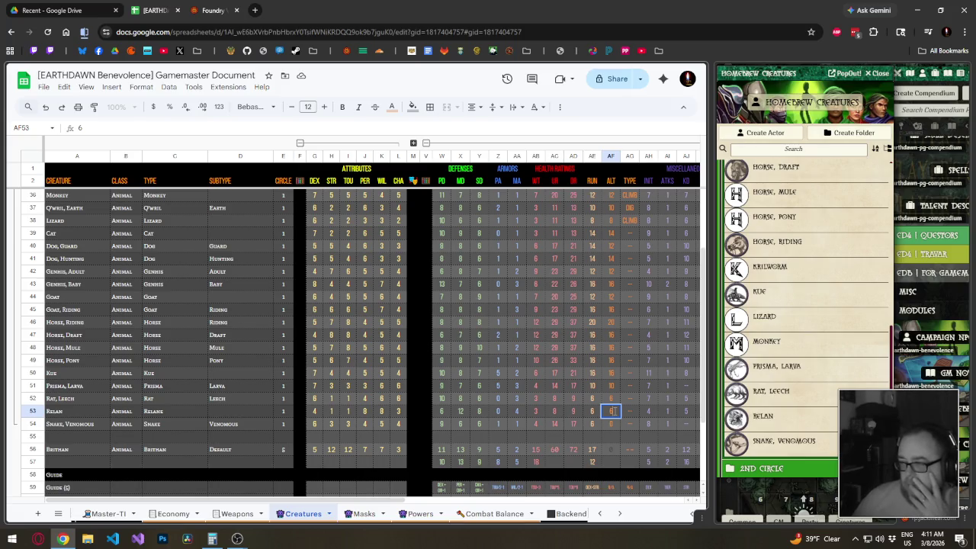
key(Return)
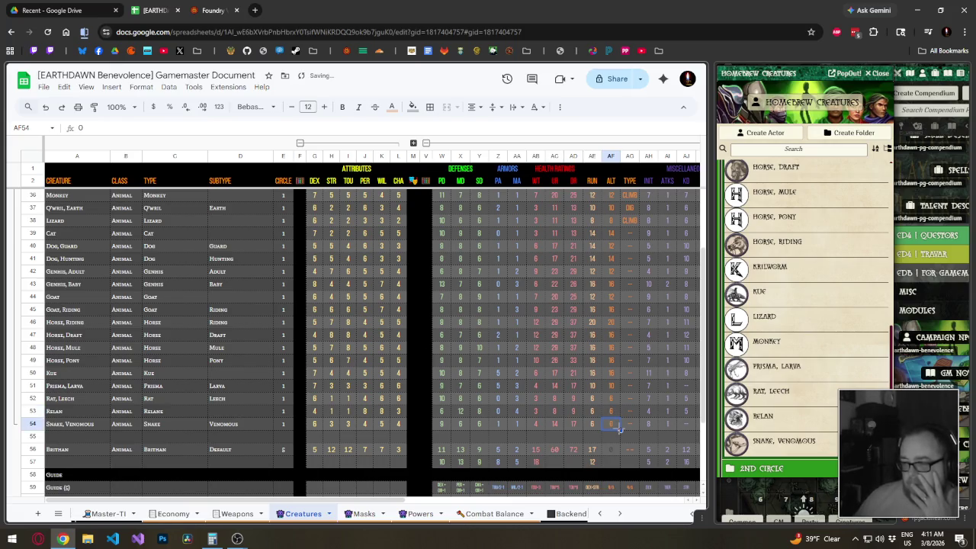
Fill the ALT cells from Cat through Snake, Venomous with 0.
shift+click(616, 233)
text(0)
click(616, 336)
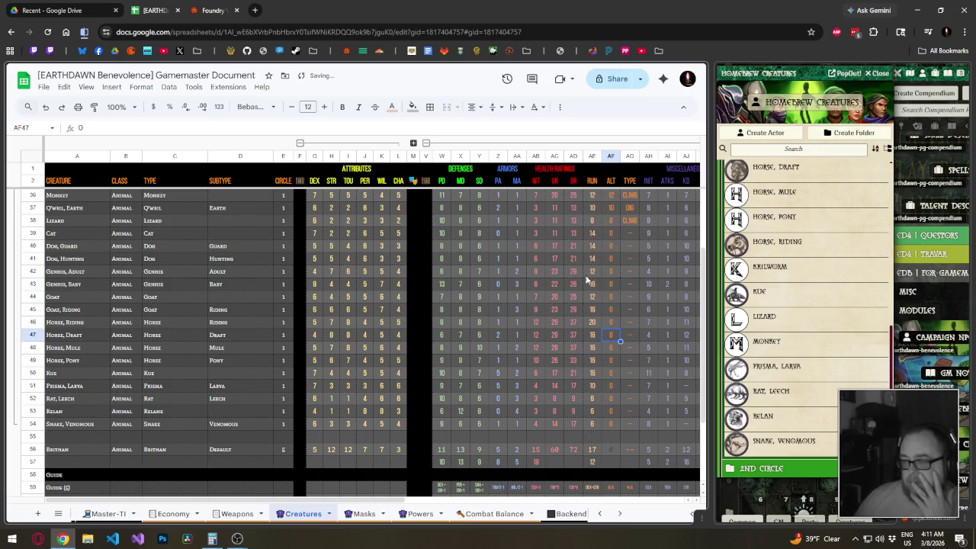
click(610, 429)
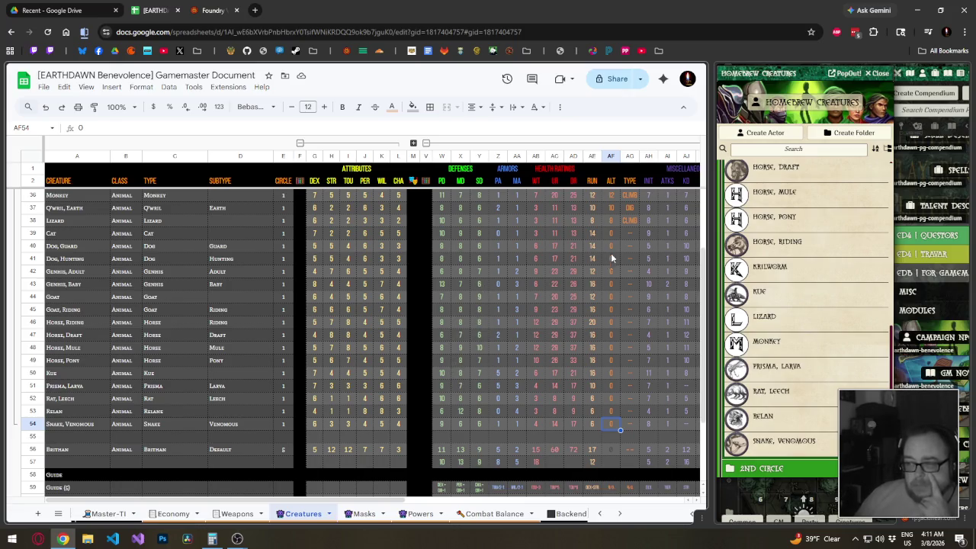
click(615, 233)
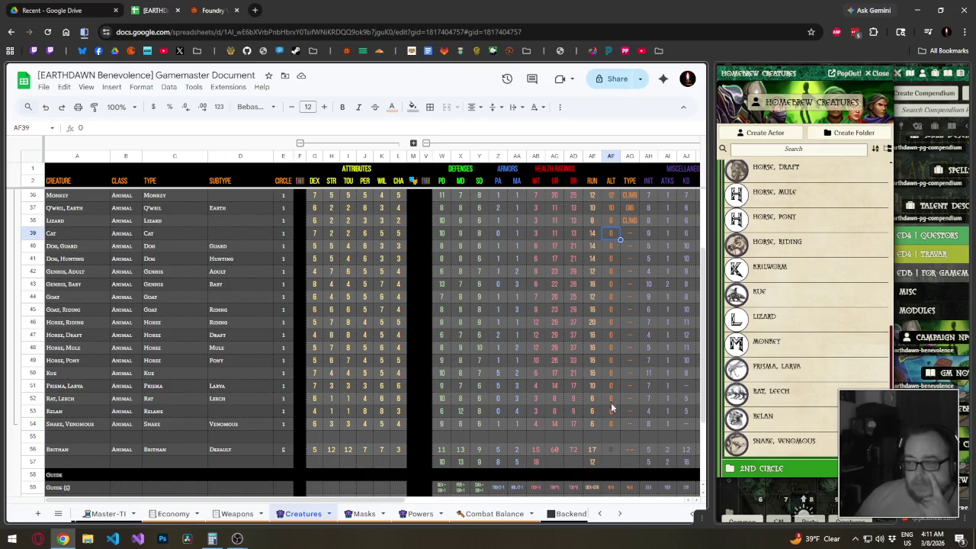
scroll(455, 446, down, 3)
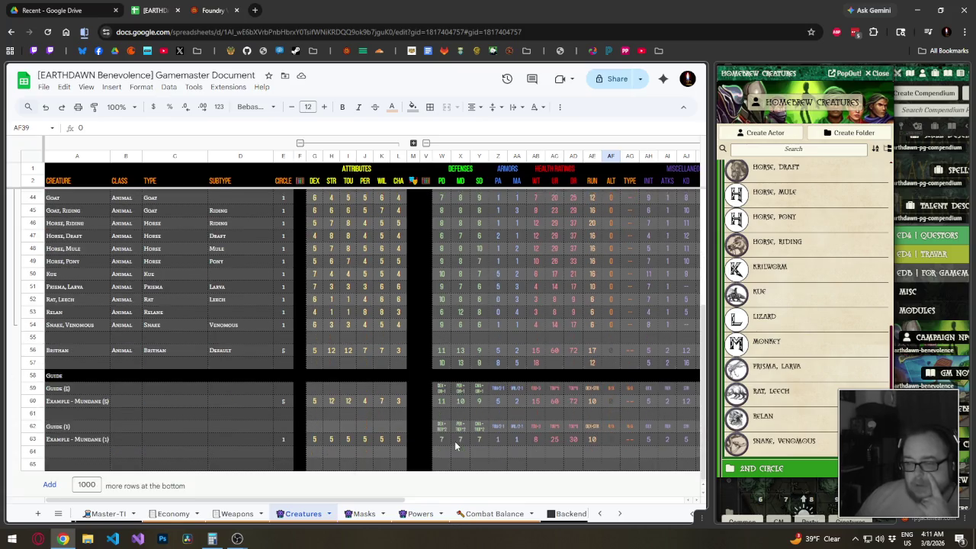
scroll(455, 442, up, 5)
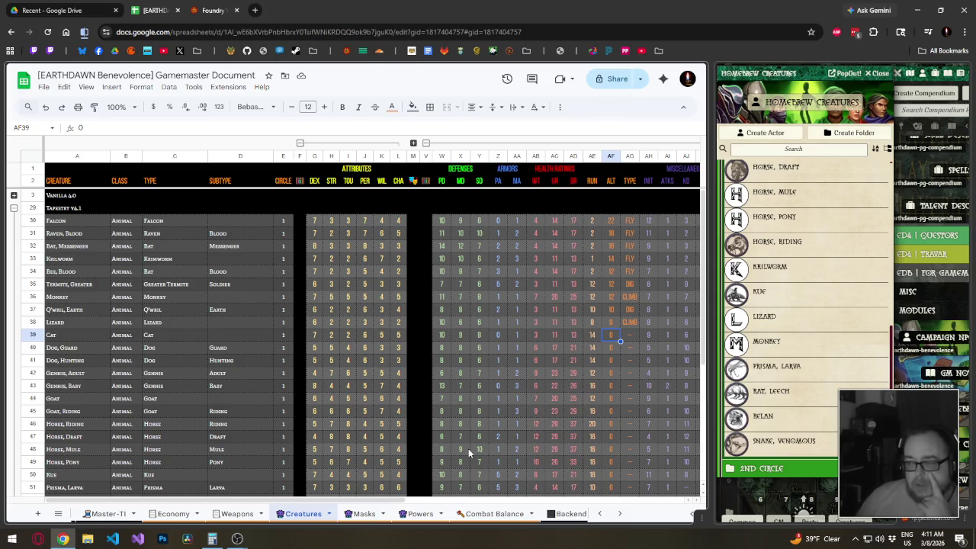
click(589, 336)
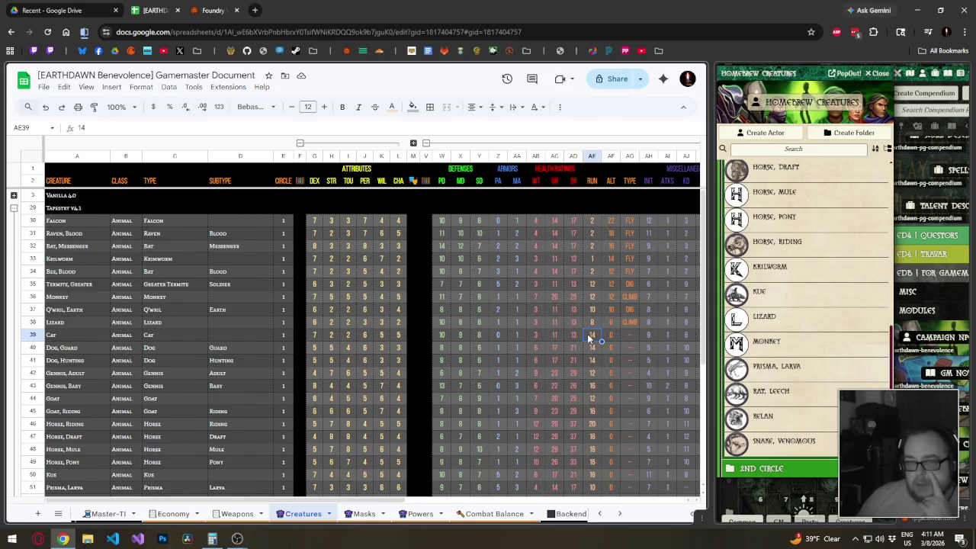
click(592, 360)
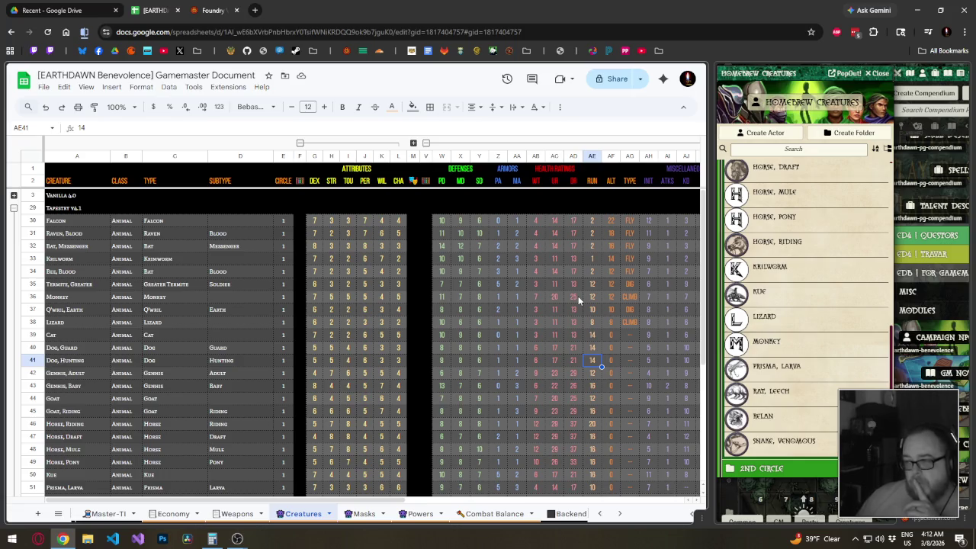
scroll(578, 296, down, 3)
scroll(569, 309, up, 3)
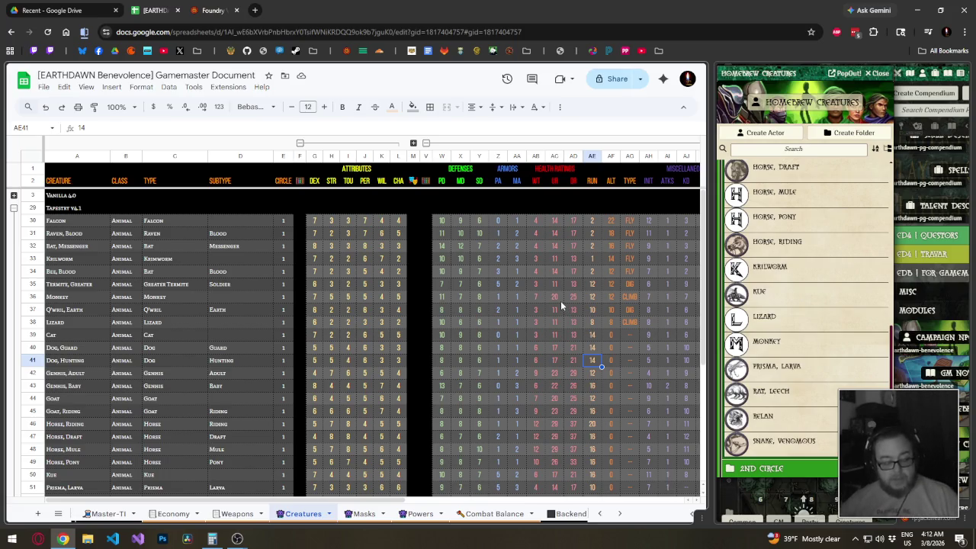
click(536, 275)
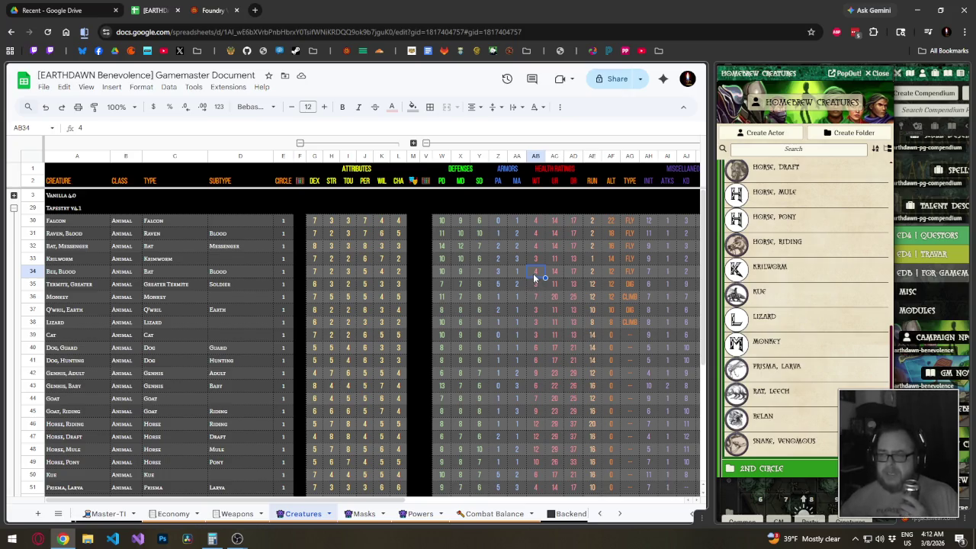
Review Dog, Guard's wound threshold and the Falcon and Lizard defense values.
scroll(534, 276, down, 3)
scroll(534, 278, up, 3)
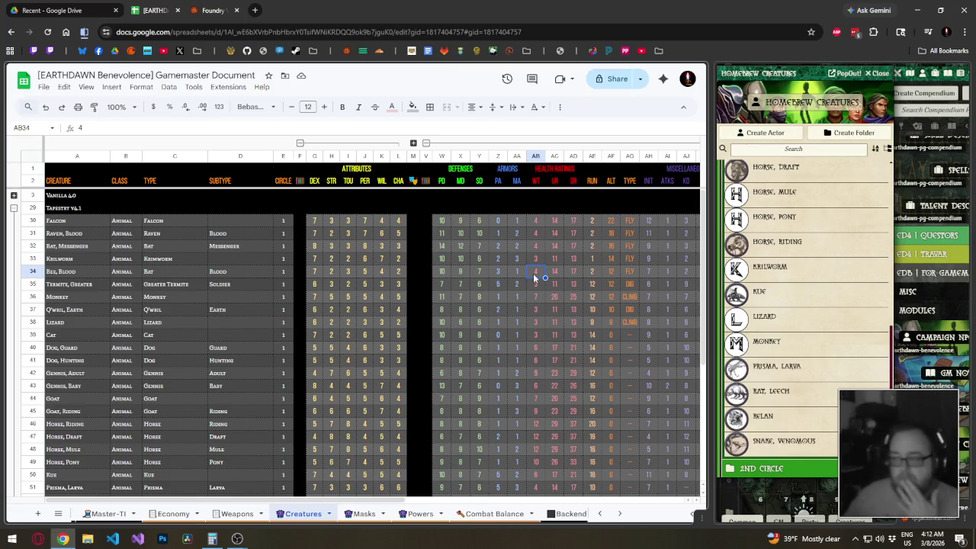
click(543, 347)
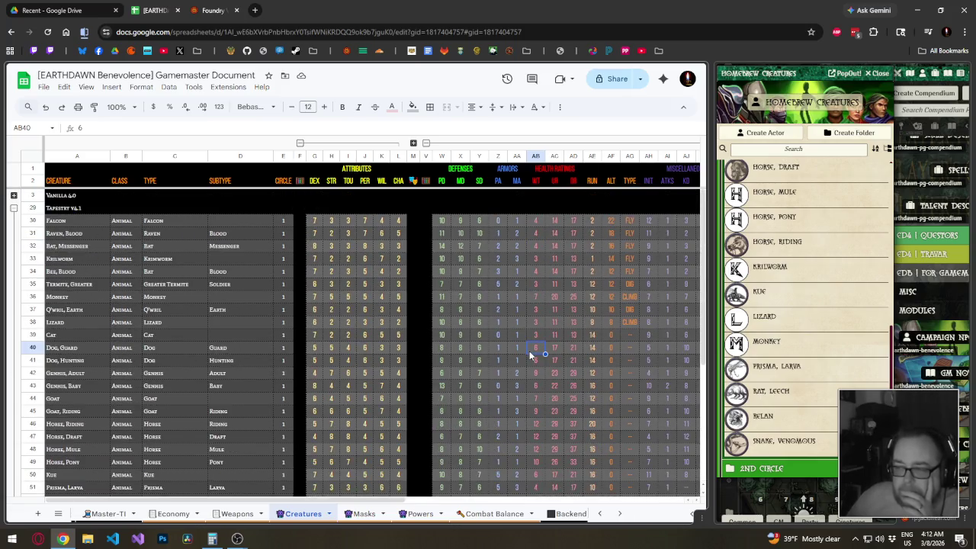
click(449, 223)
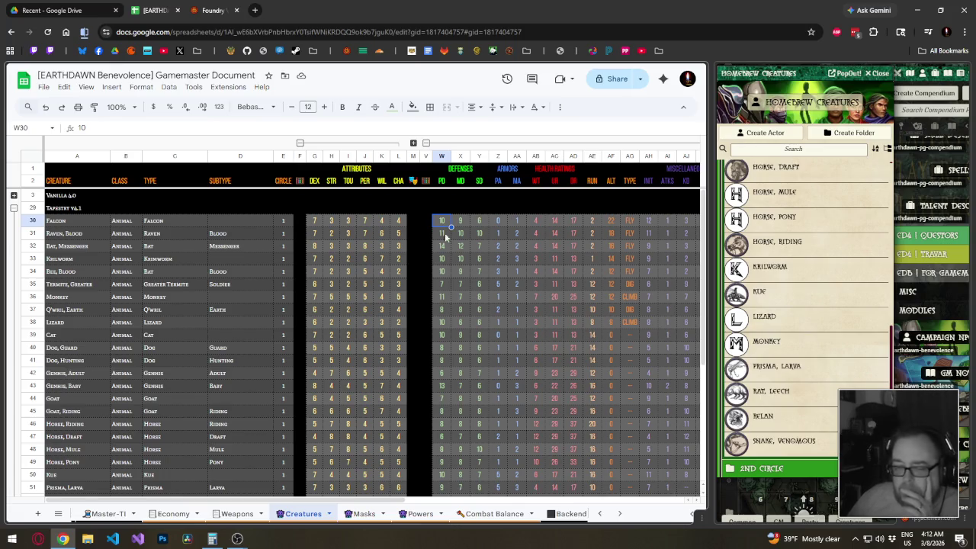
click(474, 322)
Check Monkey's ALT movement value, then go to the Masks sheet.
scroll(474, 322, down, 3)
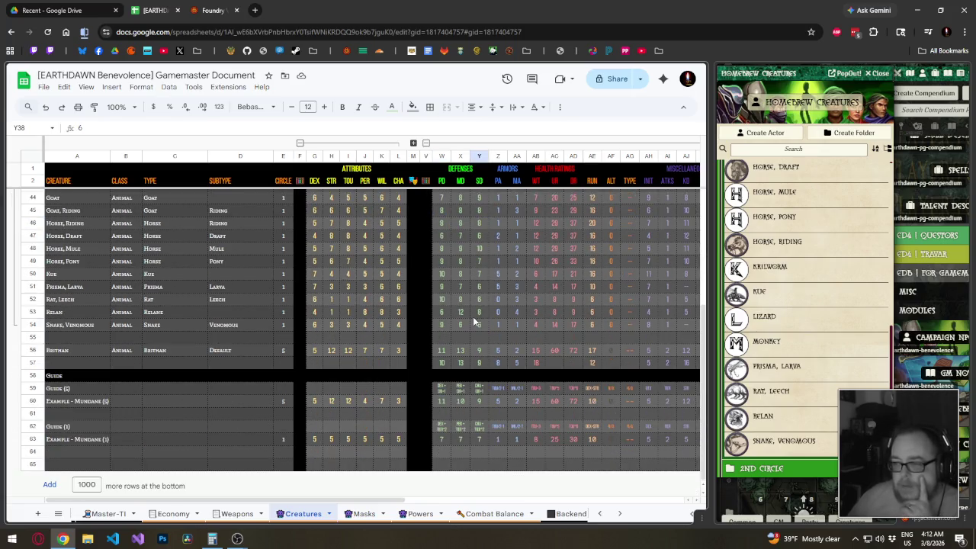
scroll(480, 325, up, 4)
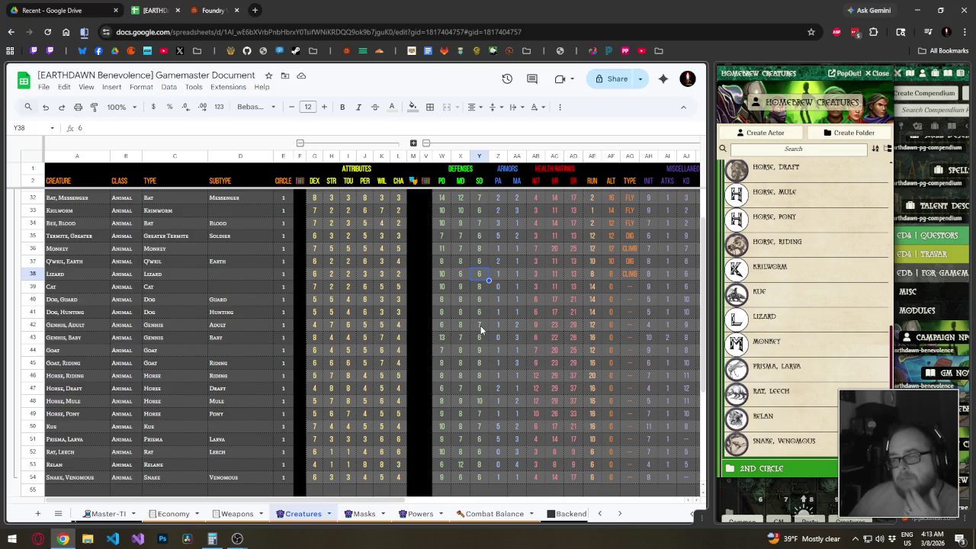
scroll(481, 328, up, 10)
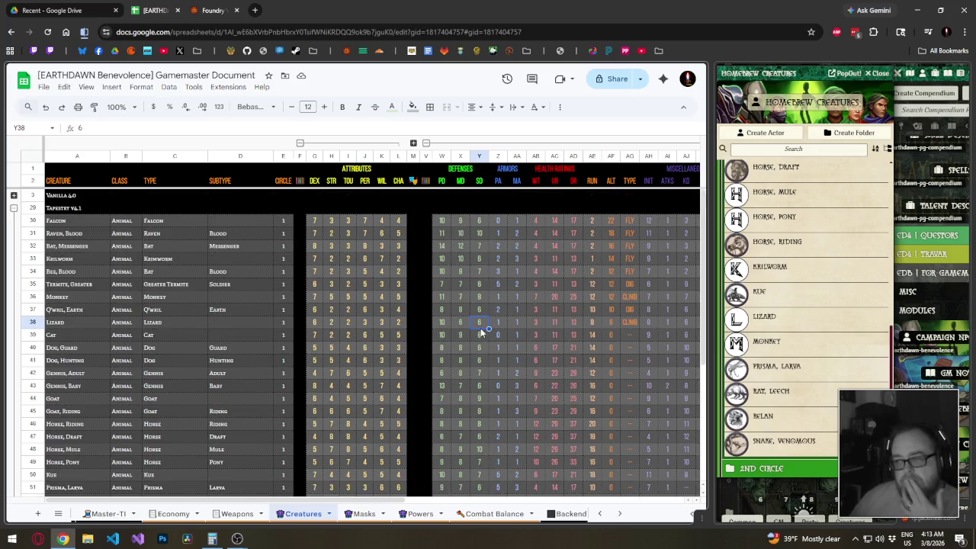
scroll(481, 328, down, 15)
scroll(480, 328, up, 4)
scroll(480, 328, up, 3)
click(607, 299)
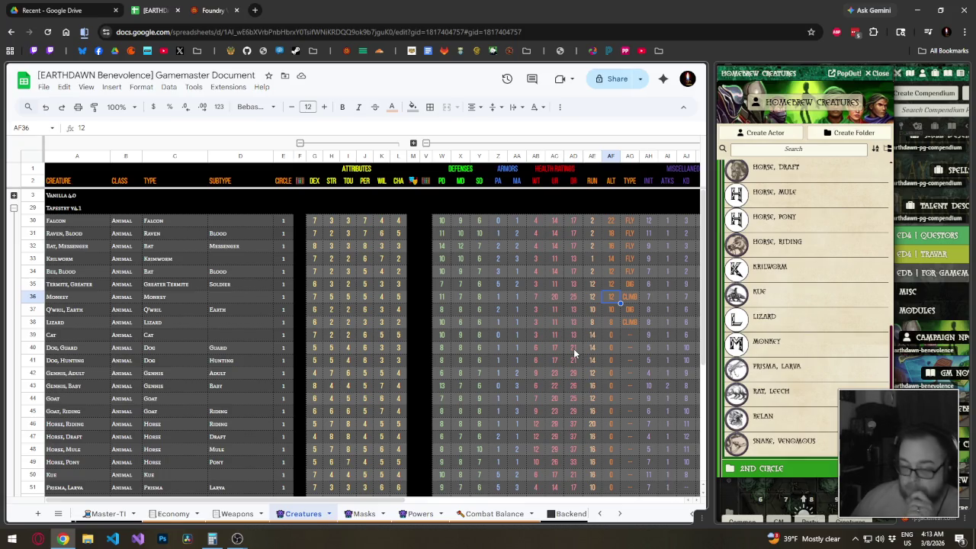
click(365, 513)
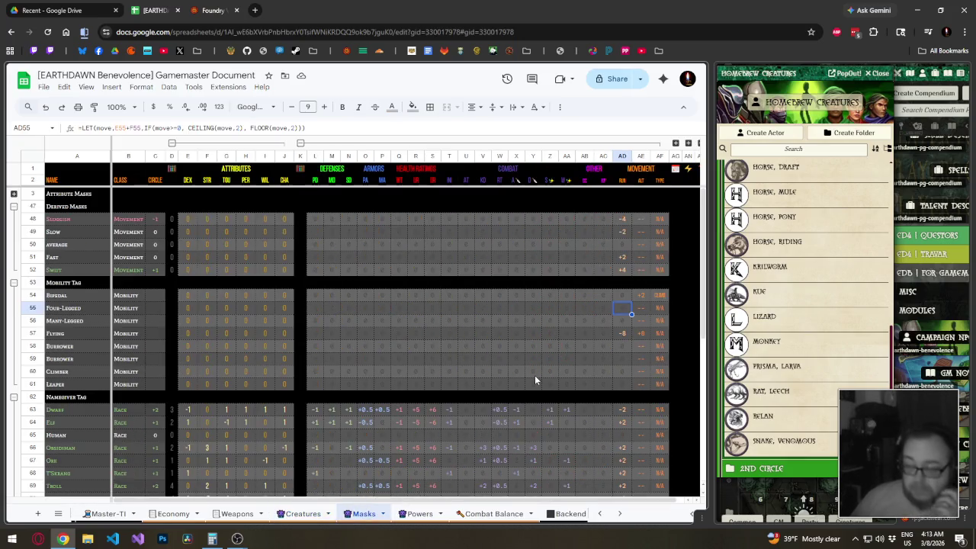
scroll(535, 376, down, 10)
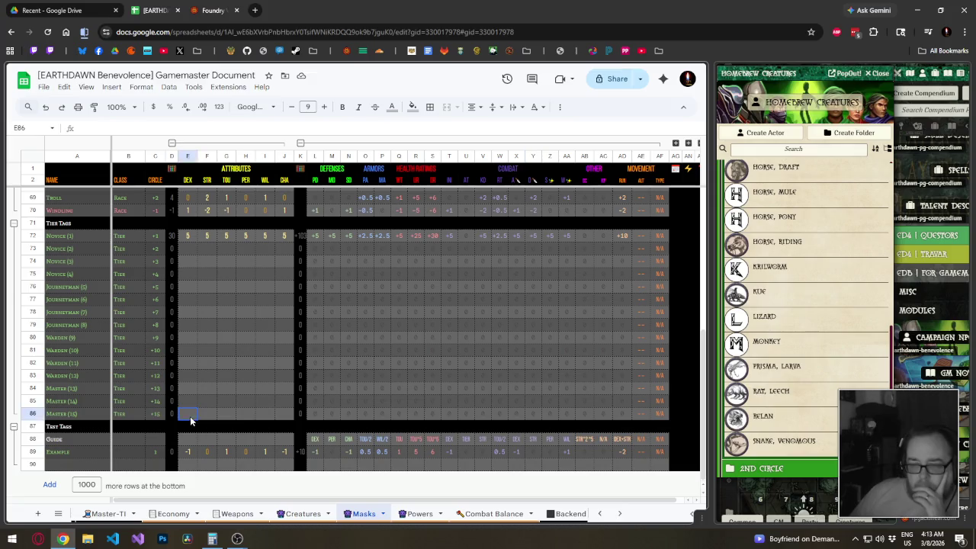
drag(190, 414, 280, 414)
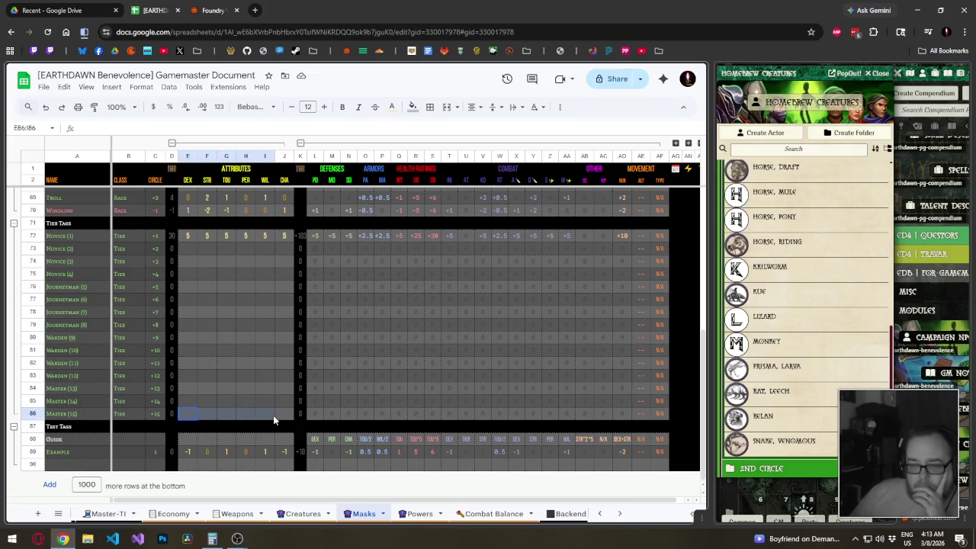
click(187, 327)
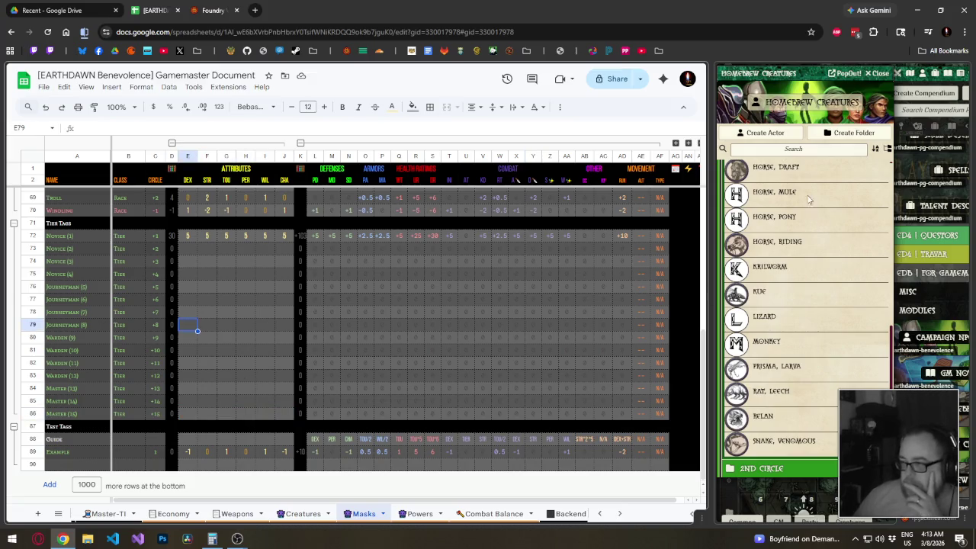
scroll(793, 228, up, 2)
scroll(794, 227, up, 3)
scroll(794, 227, up, 5)
scroll(793, 228, up, 3)
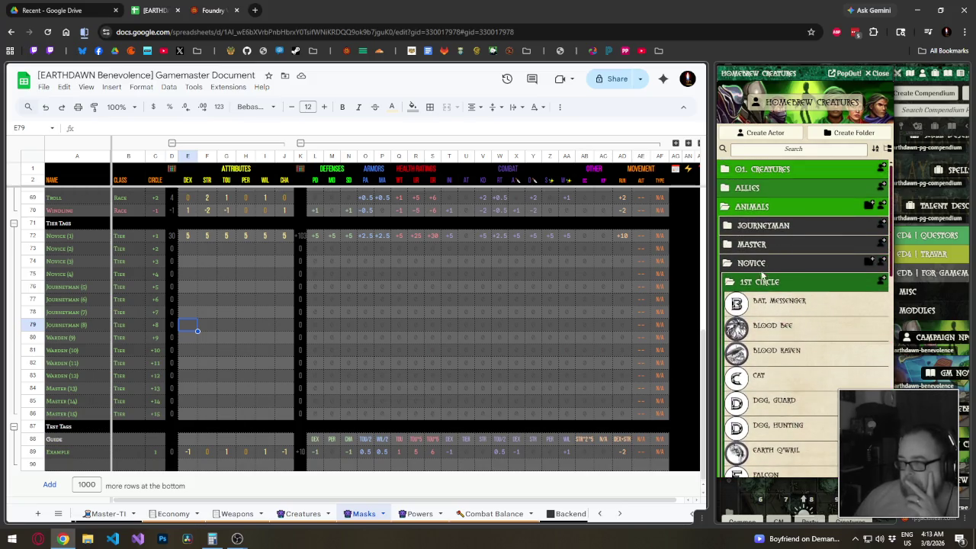
Swap the 1st Circle folder for 2nd Circle and open the Boar actor sheet.
click(761, 282)
click(764, 301)
scroll(763, 278, down, 1)
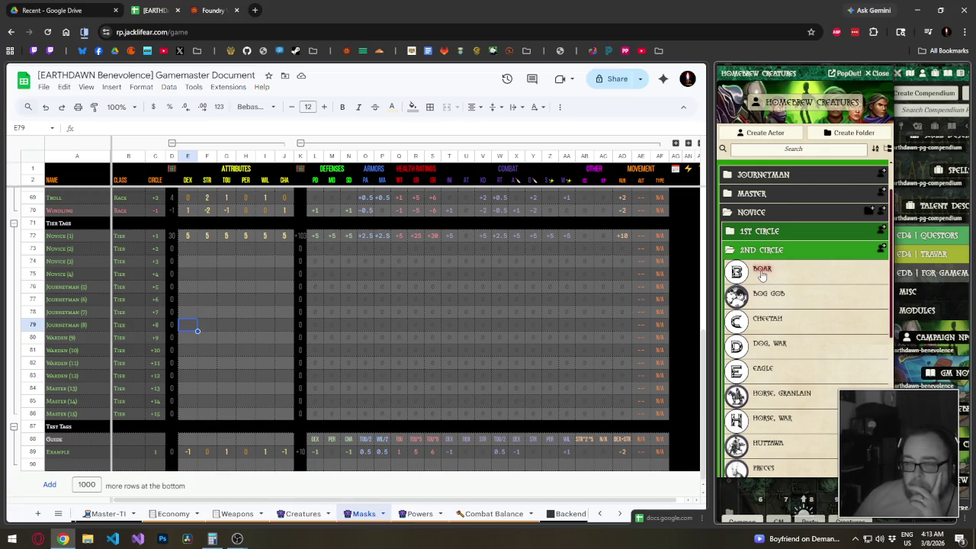
click(762, 272)
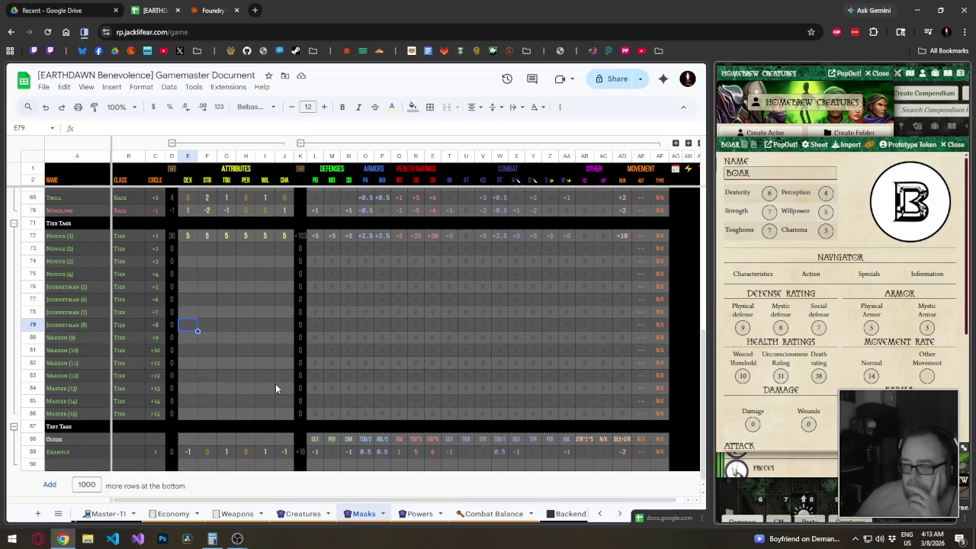
click(303, 514)
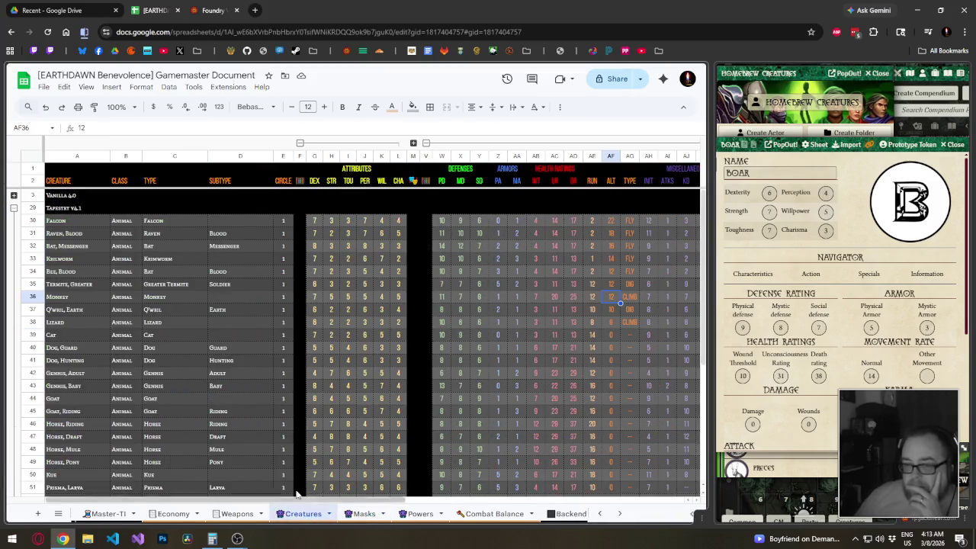
Expand the Vanilla 4.0 group and delete the Tapestry v4.1 rows below Snake, Venomous.
click(14, 195)
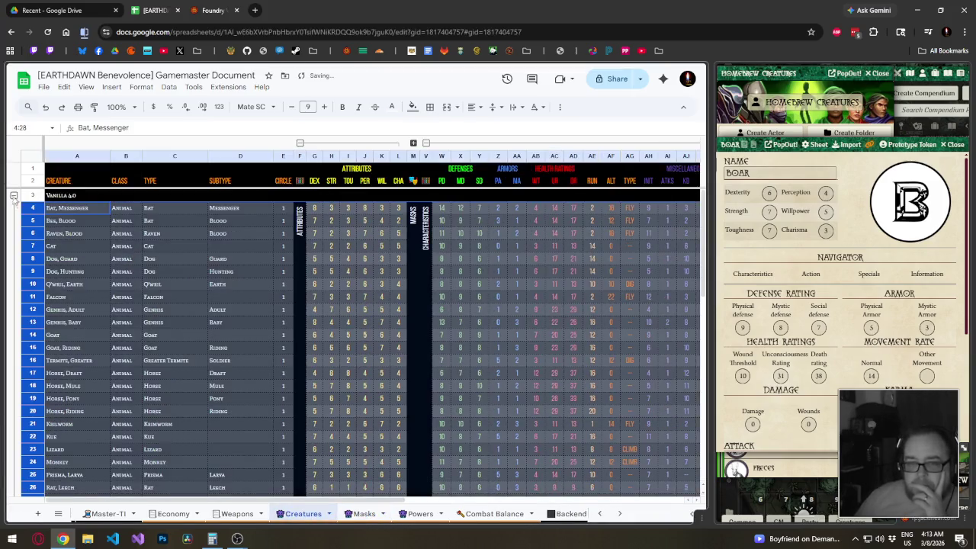
scroll(97, 345, down, 5)
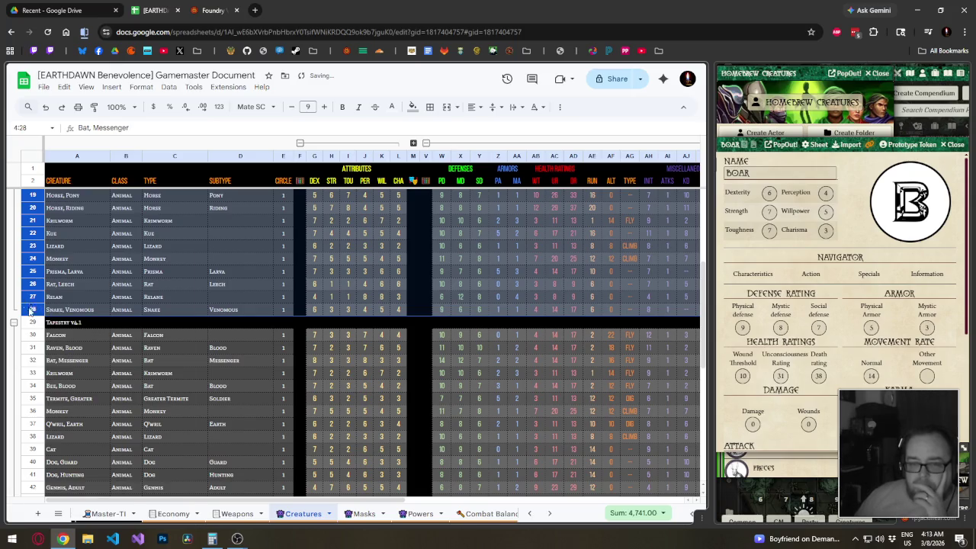
right_click(30, 309)
click(127, 357)
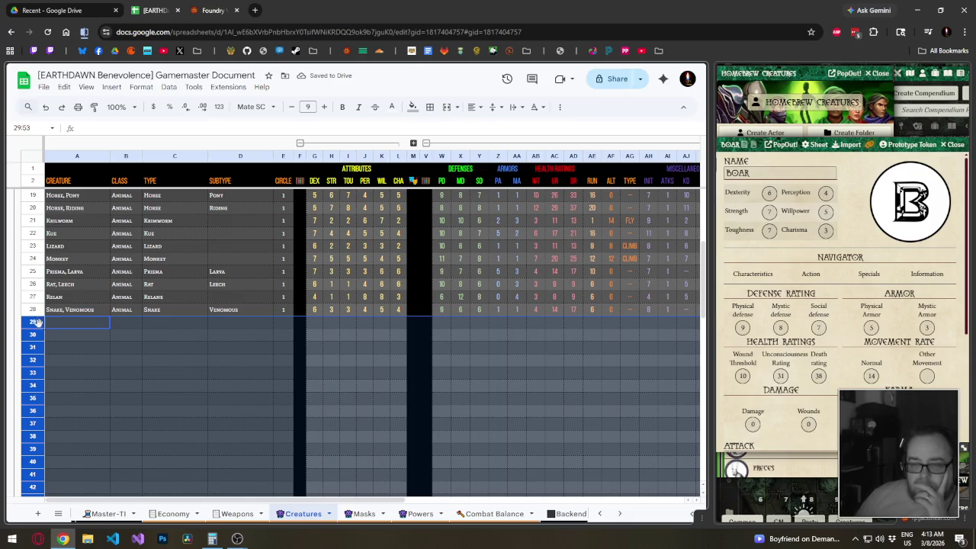
click(180, 326)
click(83, 329)
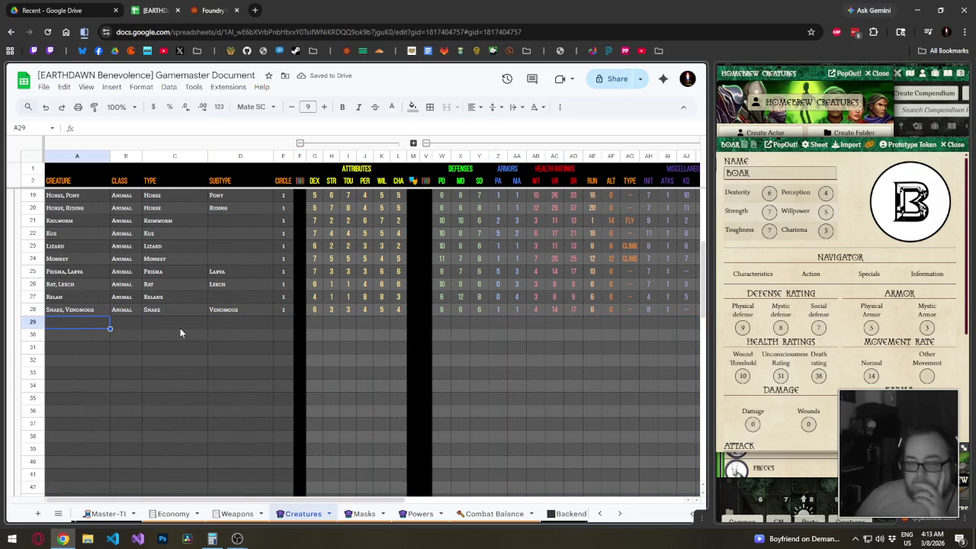
Name the new creature in A29 Boar, correcting the 'Voar' typo.
text(V)
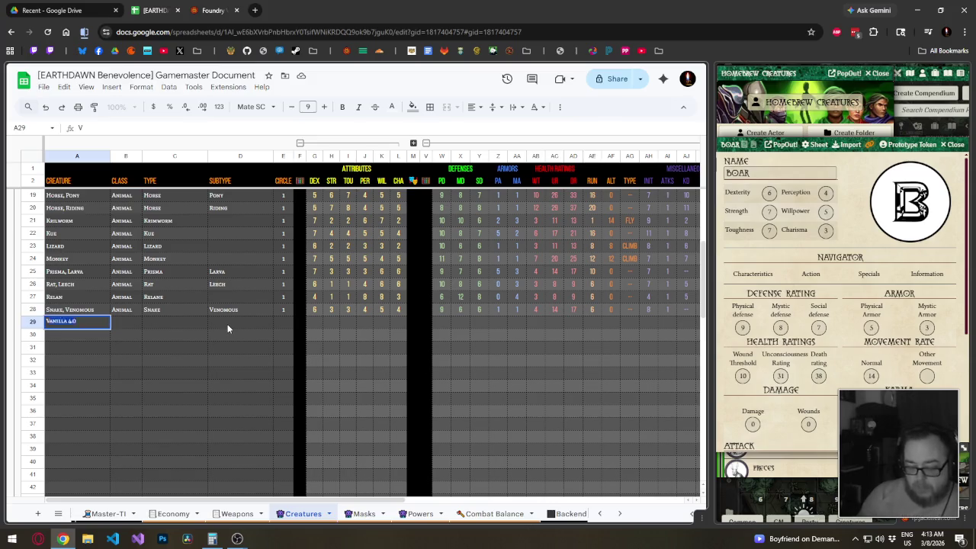
text(oar)
key(BackSpace)
key(BackSpace)
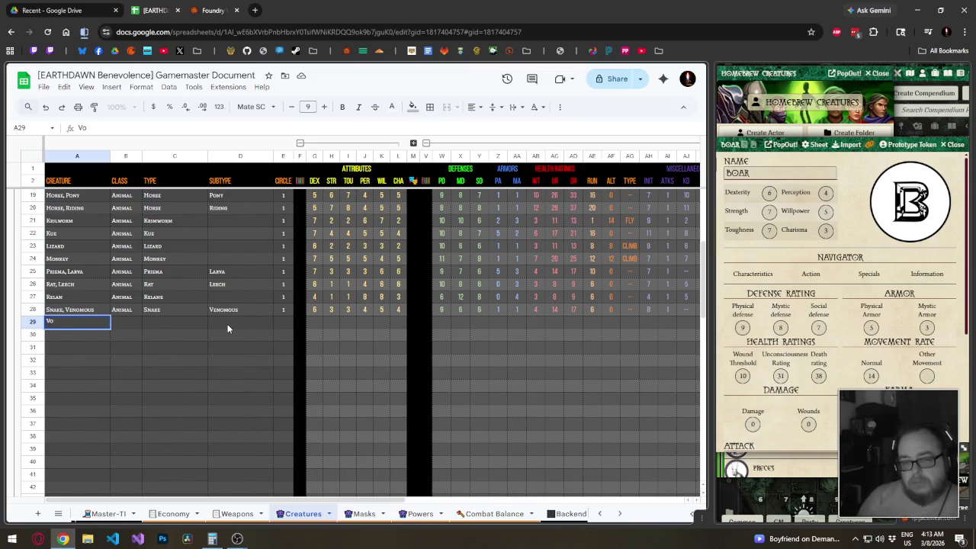
text(Boar)
key(Return)
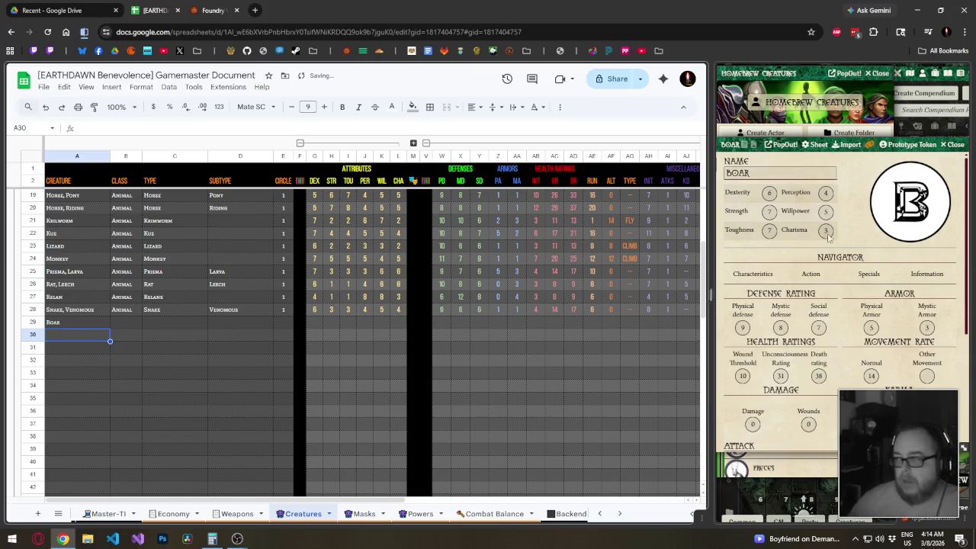
Enter Boar's attributes 6, 7, 7, 4, 5, 3 across G29:L29.
click(315, 323)
text(67)
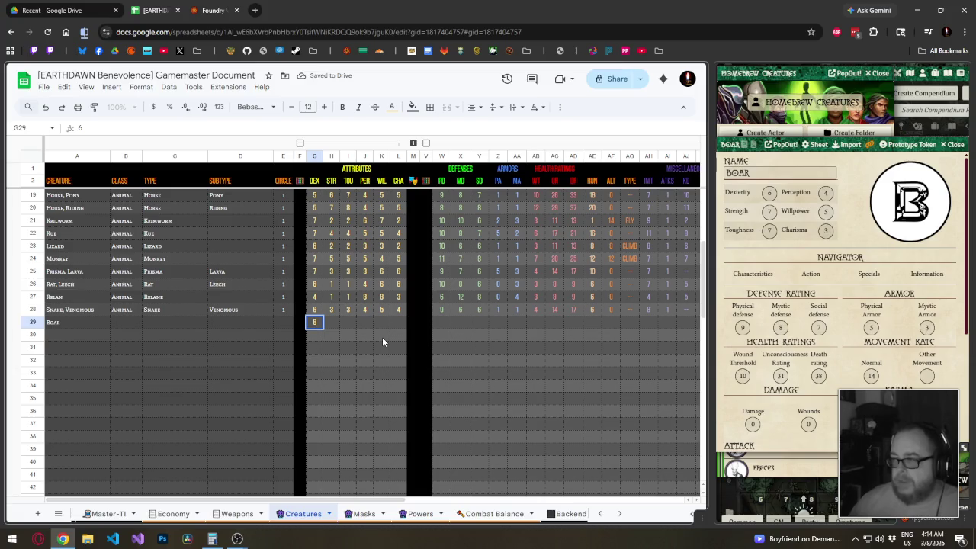
key(Tab)
text(7)
key(Tab)
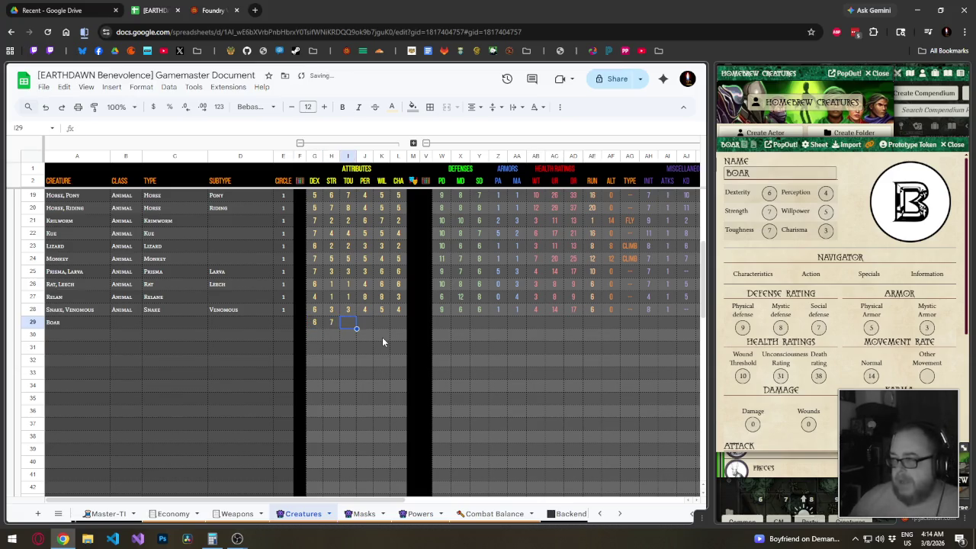
text(7)
key(Tab)
key(Tab)
text(5)
key(Tab)
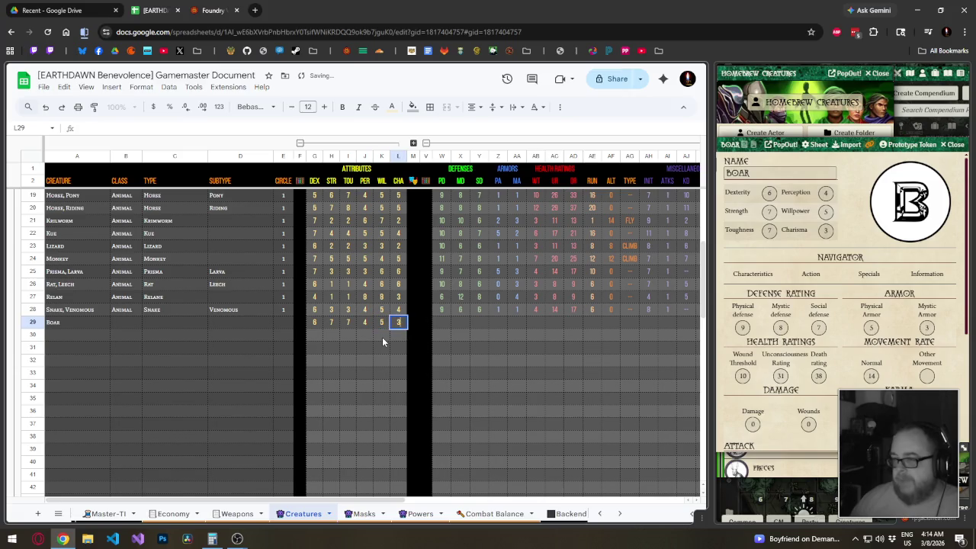
text(3)
key(Return)
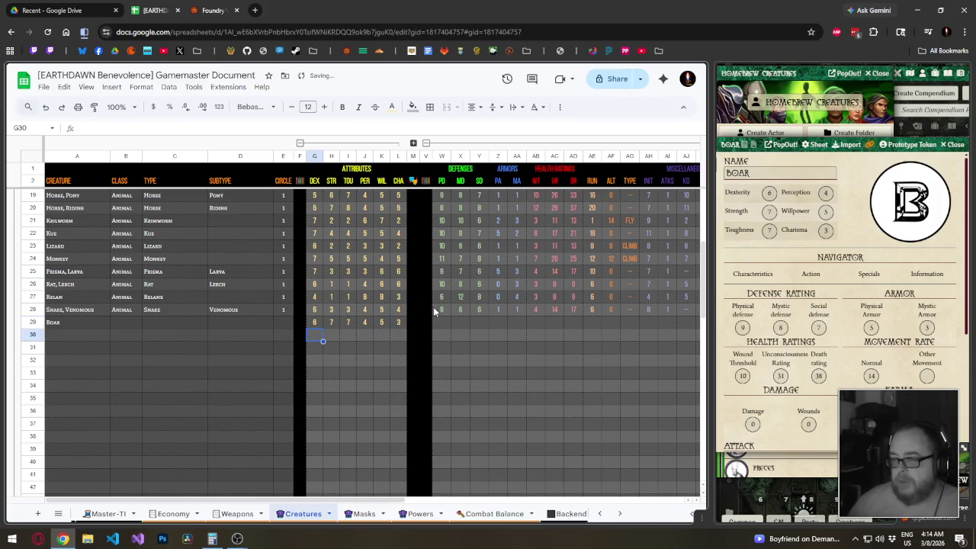
Compare the Snake, Venomous and Boar rows, ending on Boar's physical defense cell W29.
click(439, 309)
drag(439, 310, 398, 322)
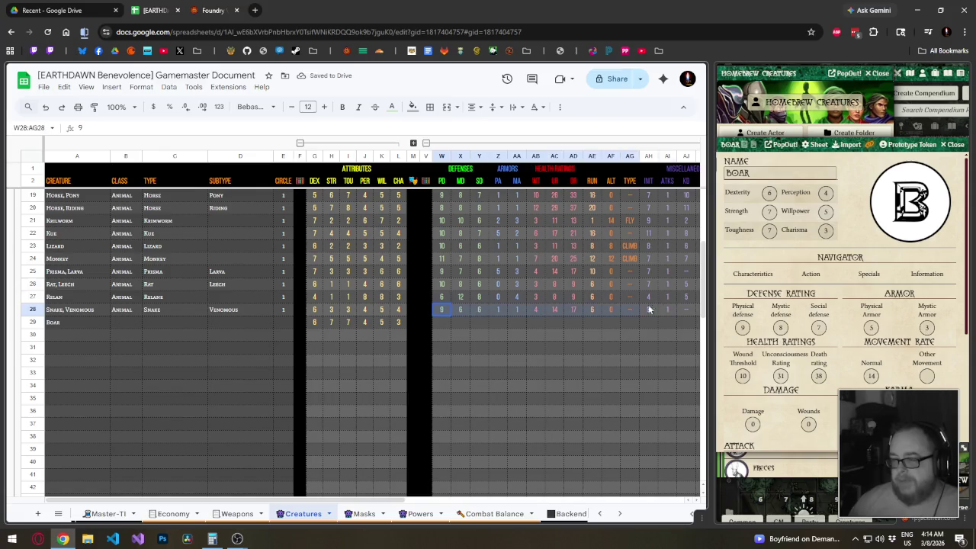
scroll(467, 321, right, 5)
key(shift+Home)
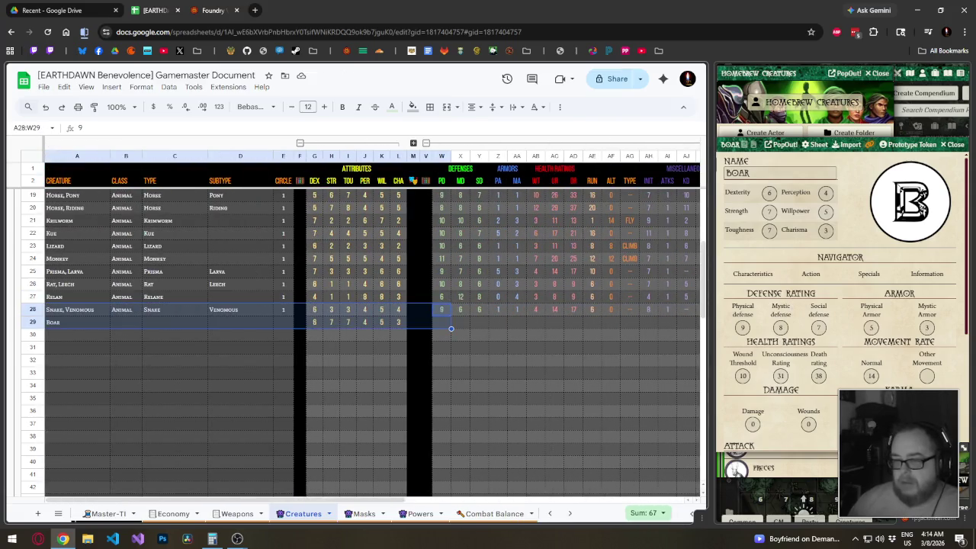
click(72, 326)
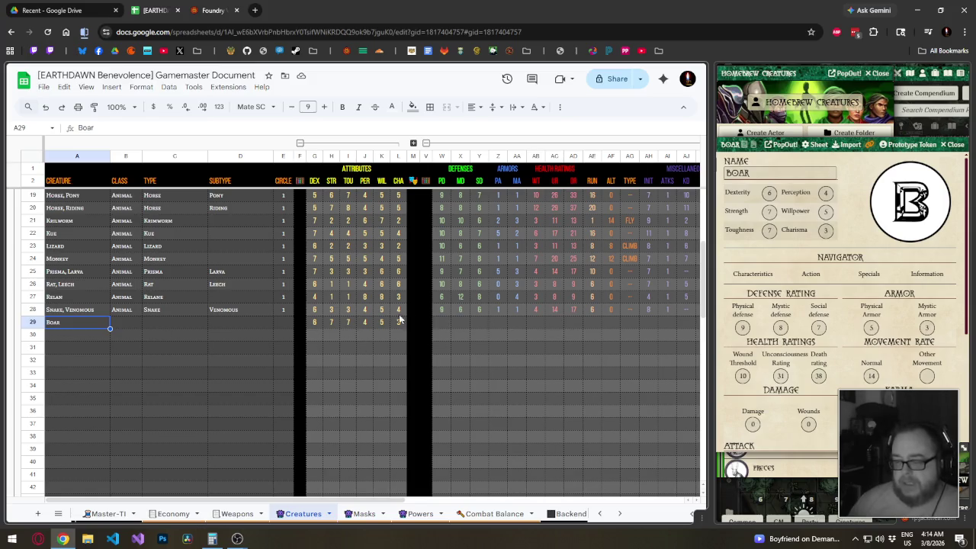
click(90, 336)
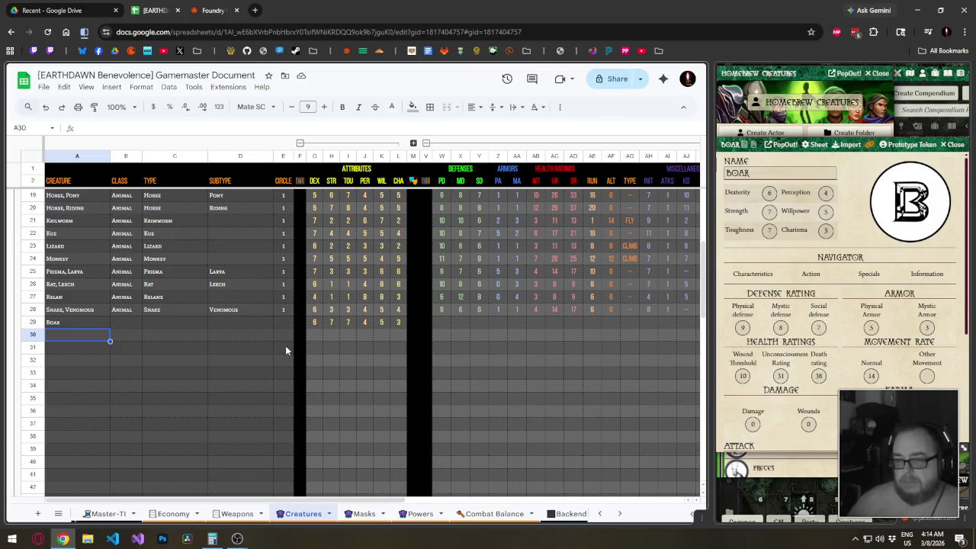
click(442, 324)
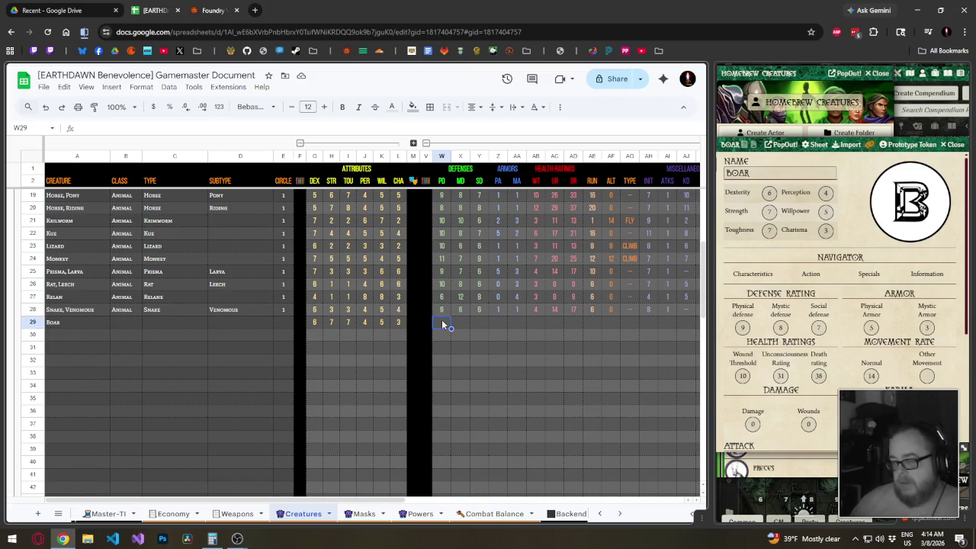
Enter Boar's defenses 9/8/7 and armor 5/3.
text(9)
key(Tab)
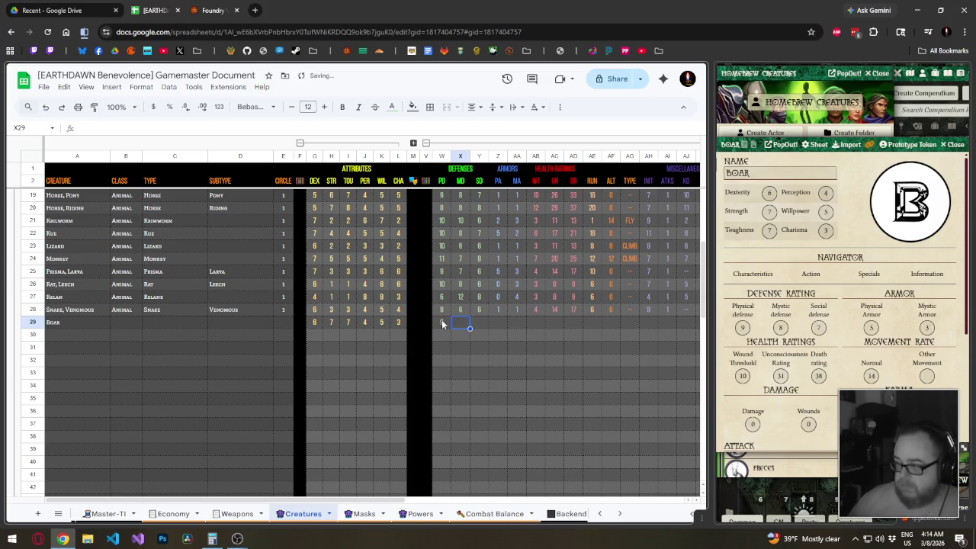
text(8)
key(Tab)
text(7)
key(Tab)
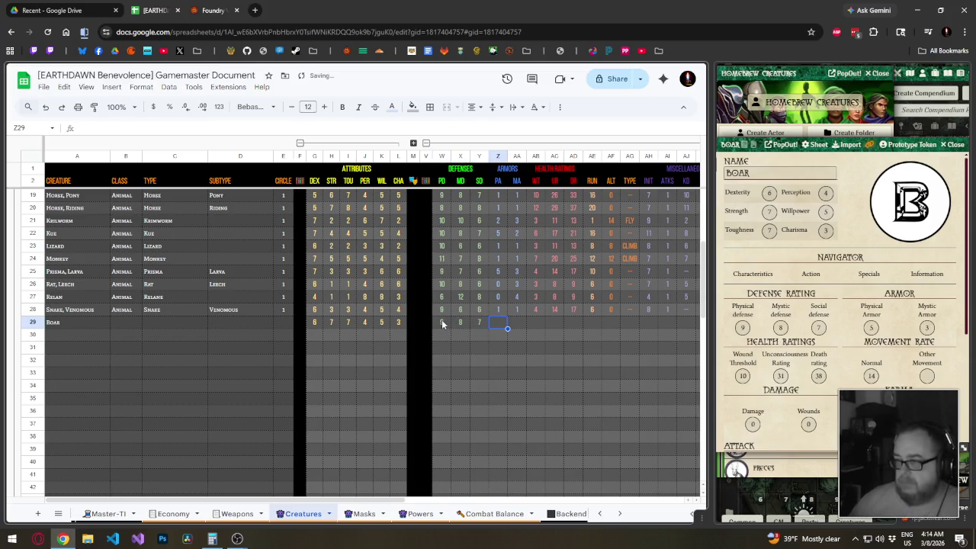
text(5)
key(Tab)
text(3)
key(Tab)
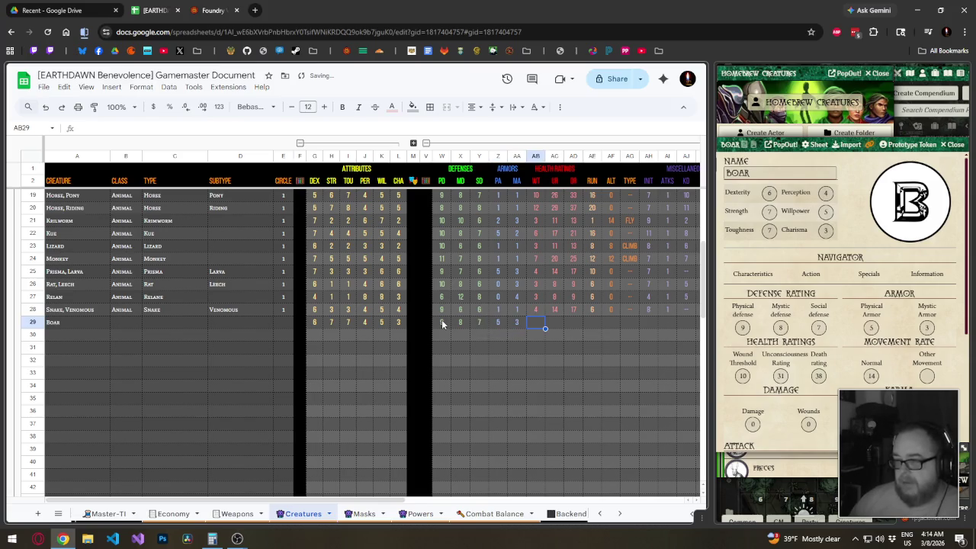
Enter Boar's health 10/31/38, run 14, alternate movement 0 and blank type '--'.
text(10)
key(Tab)
text(31)
key(Tab)
text(38)
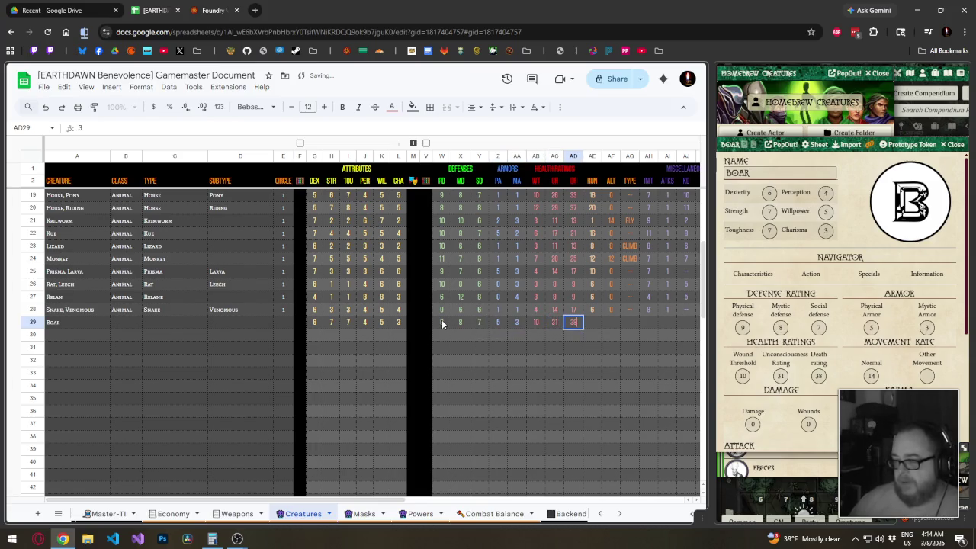
key(Tab)
text(14)
key(Tab)
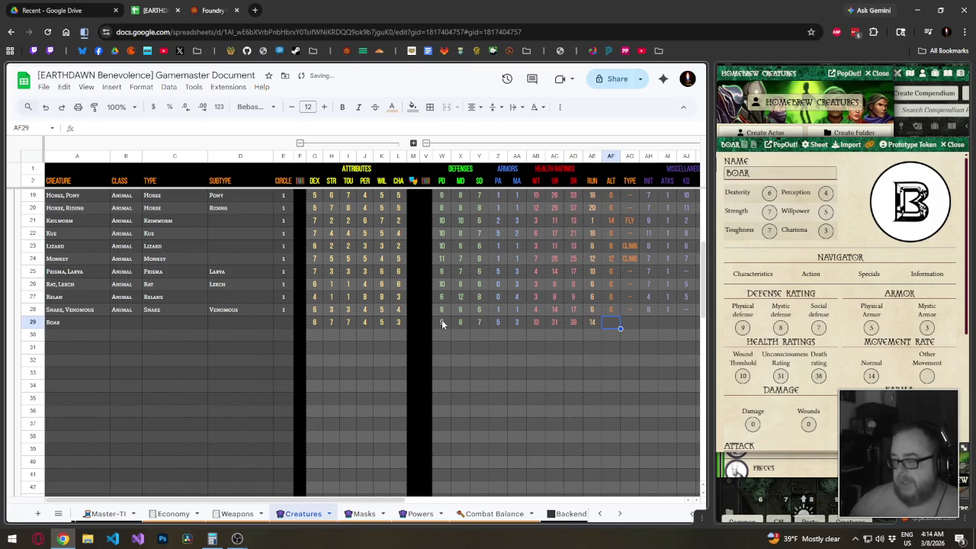
text(0)
key(Tab)
text(--)
key(Tab)
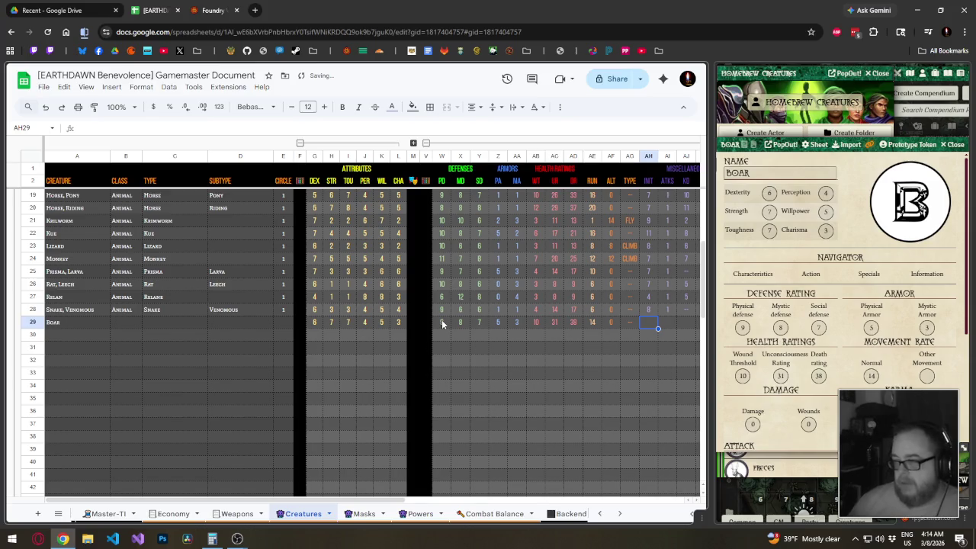
Check Boar's Foundry action stats, then enter initiative 6, attacks 1, knockdown 11, recovery 2, karma 0.
click(811, 274)
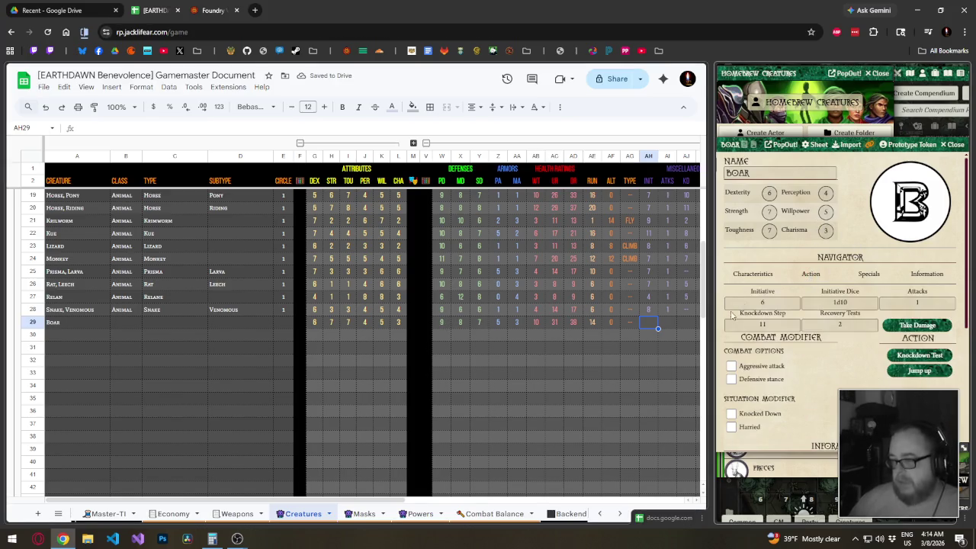
click(650, 326)
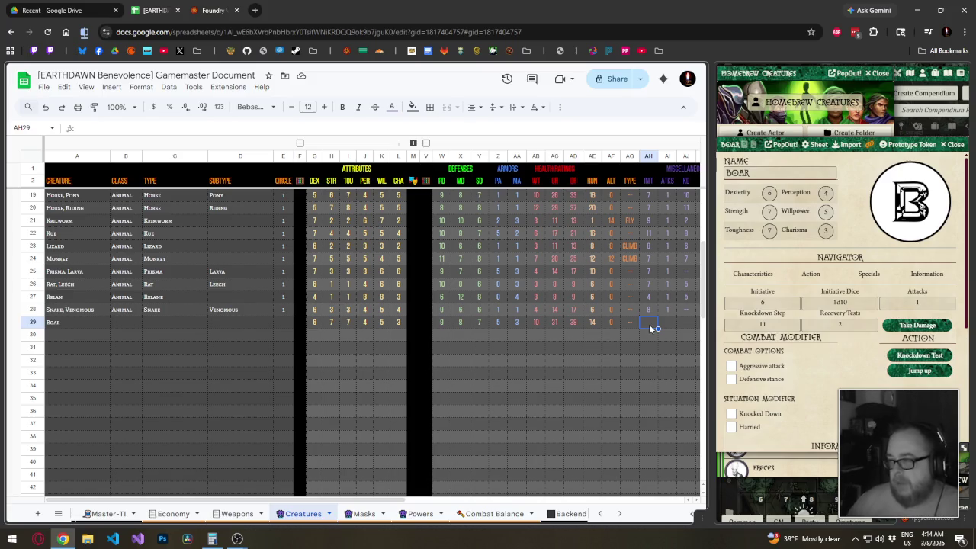
text(6)
key(Tab)
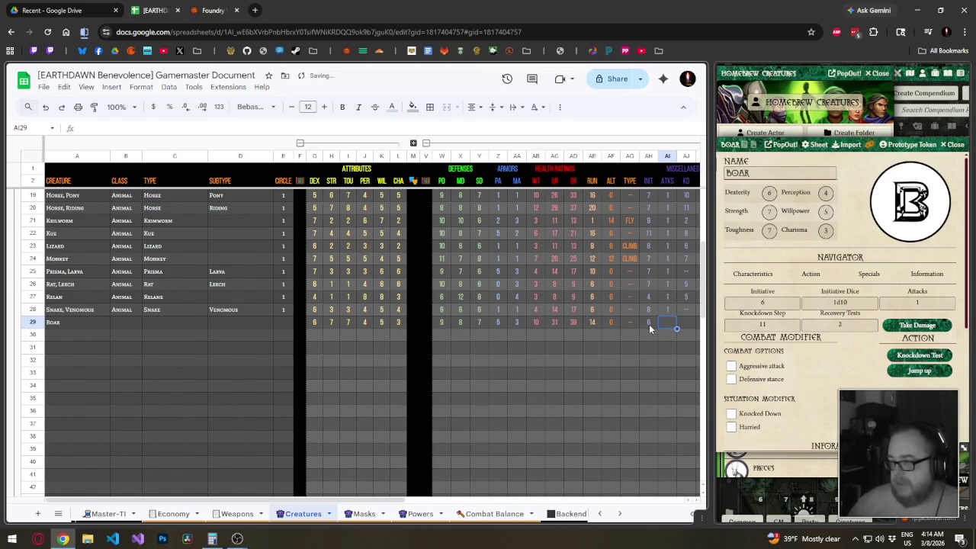
text(1)
key(Tab)
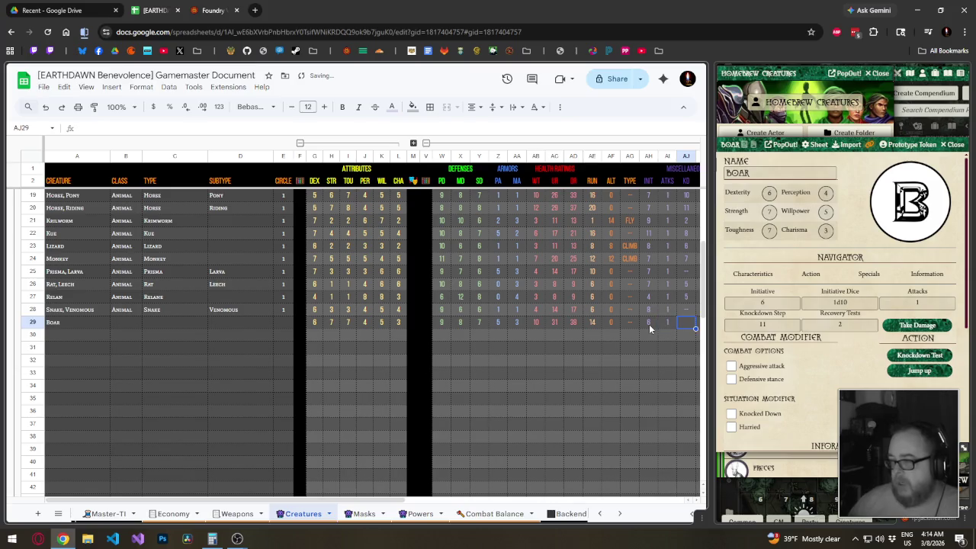
text(11)
key(Tab)
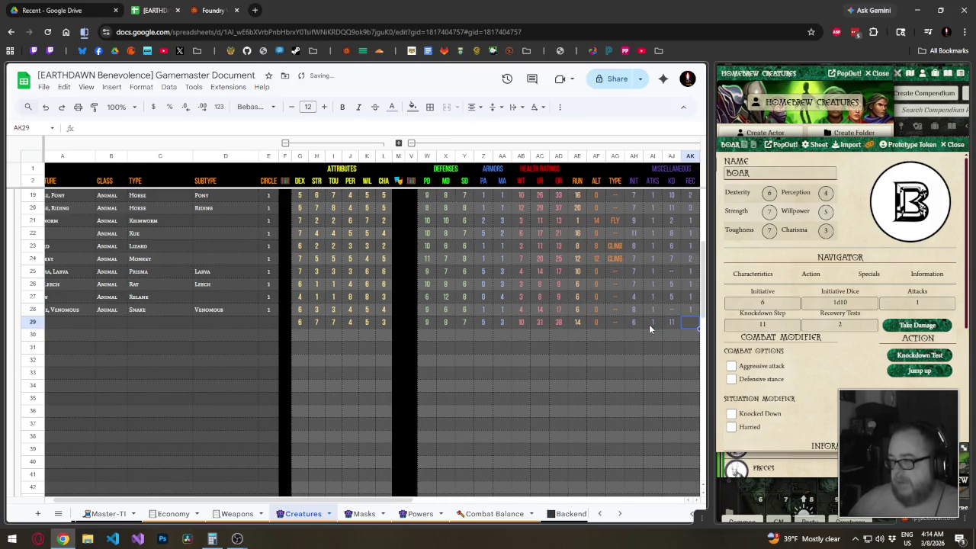
text(2)
key(Tab)
text(0)
key(Tab)
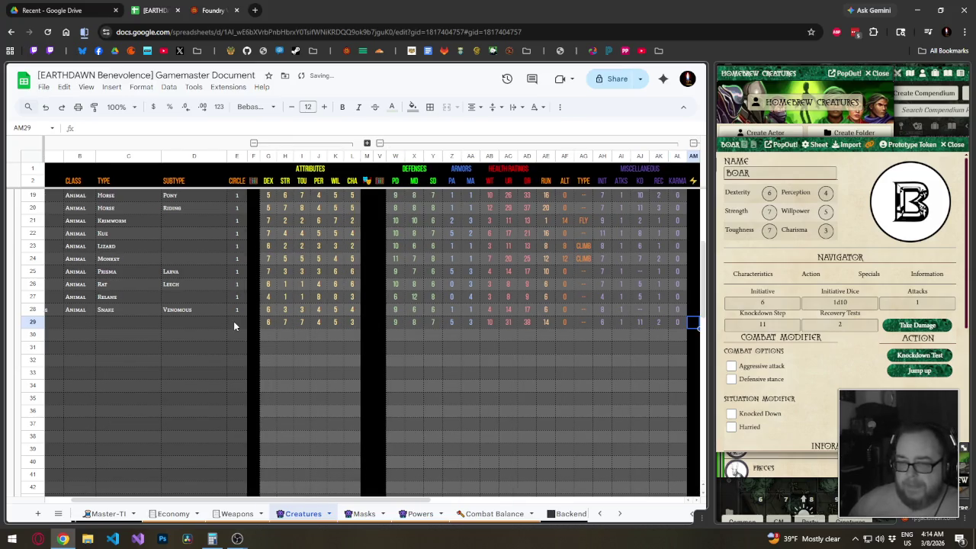
Hide the Type, Subtype and Class columns on the Creatures tab.
drag(233, 326, 80, 297)
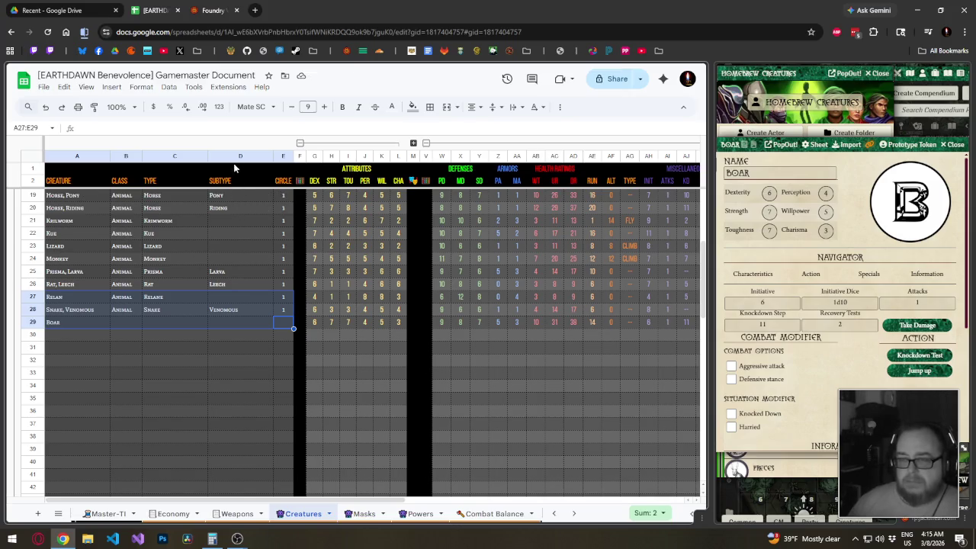
drag(237, 156, 191, 156)
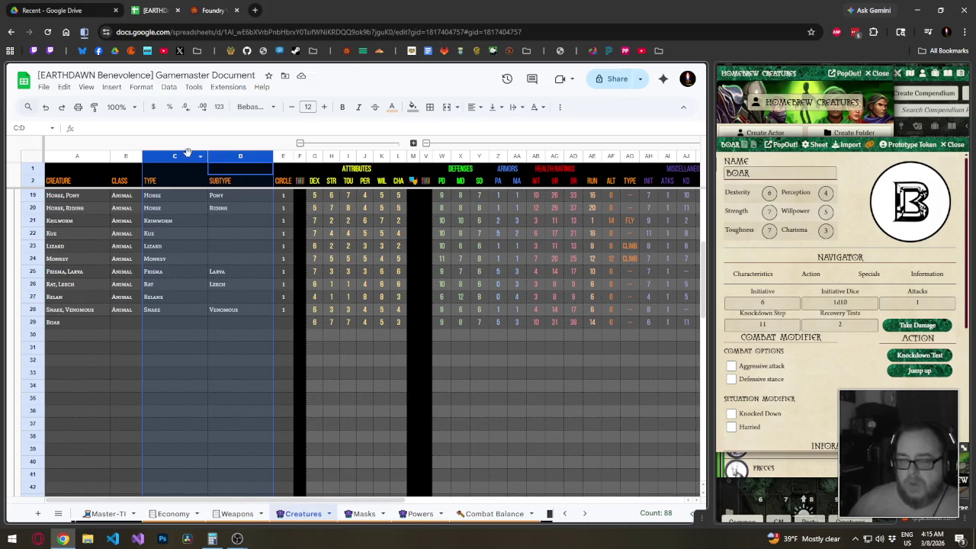
right_click(190, 156)
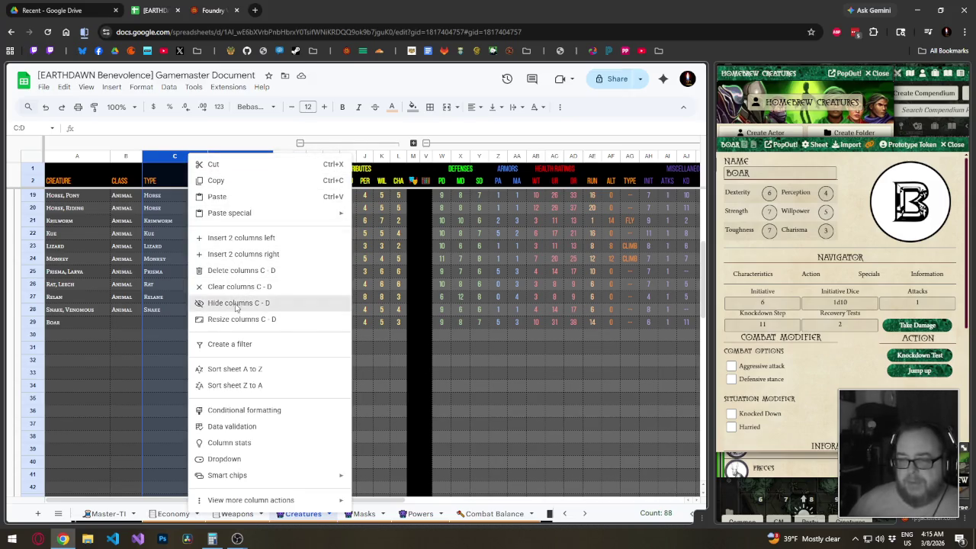
click(238, 303)
click(122, 157)
right_click(122, 156)
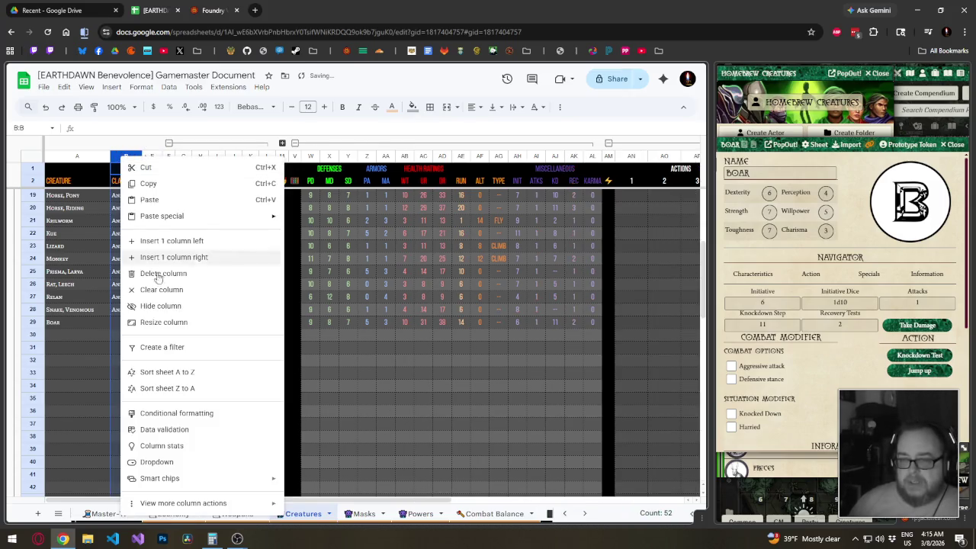
click(163, 308)
Collapse the grouped columns after Karma and move down to empty row 30.
click(88, 324)
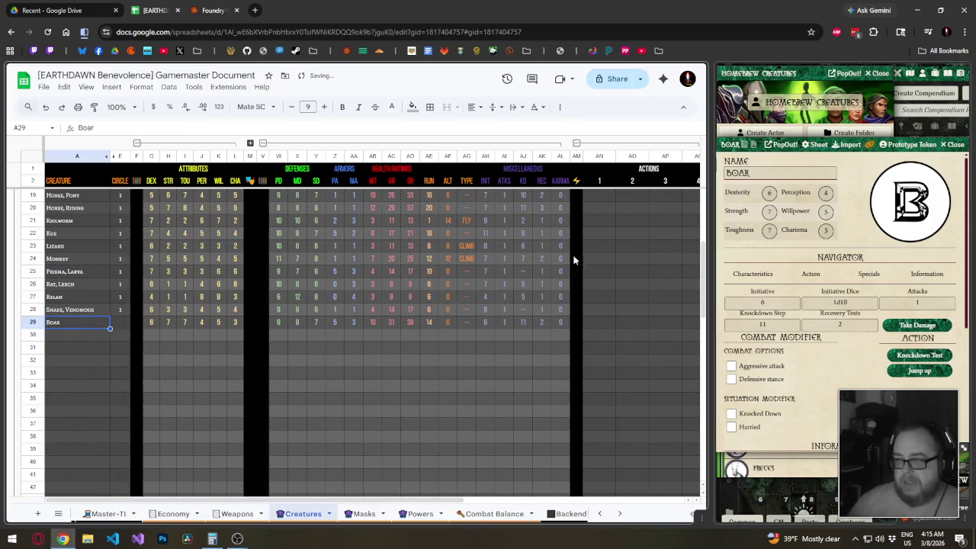
click(577, 143)
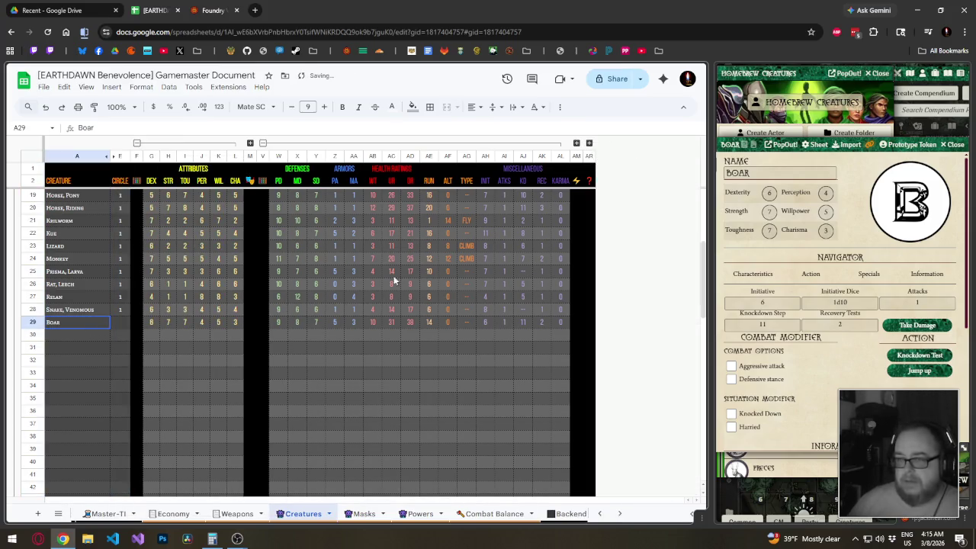
key(Down)
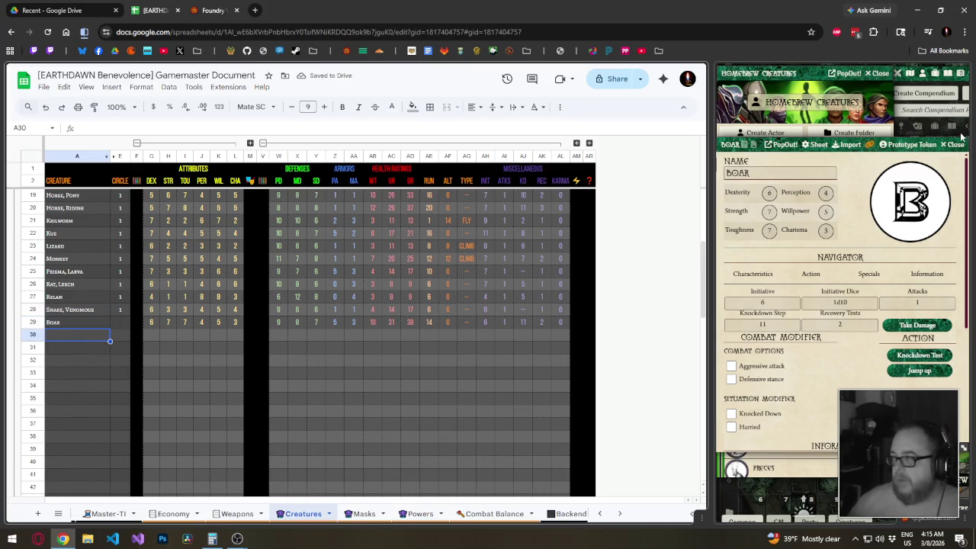
Close Boar's Foundry sheet and list Bog Gob, Cheetah, 'Dog, War' and Eagle in A30:A33.
click(957, 144)
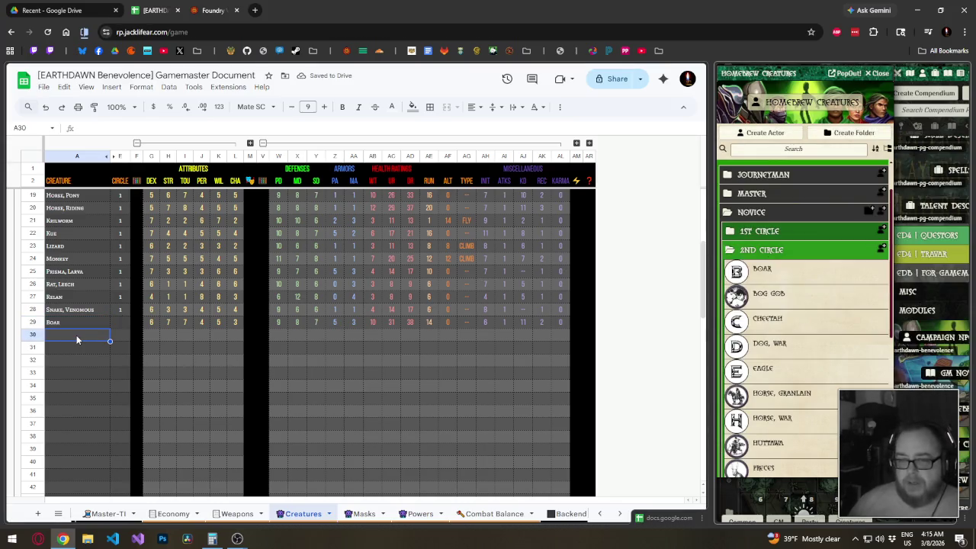
click(76, 340)
text(Bog Gob)
key(Return)
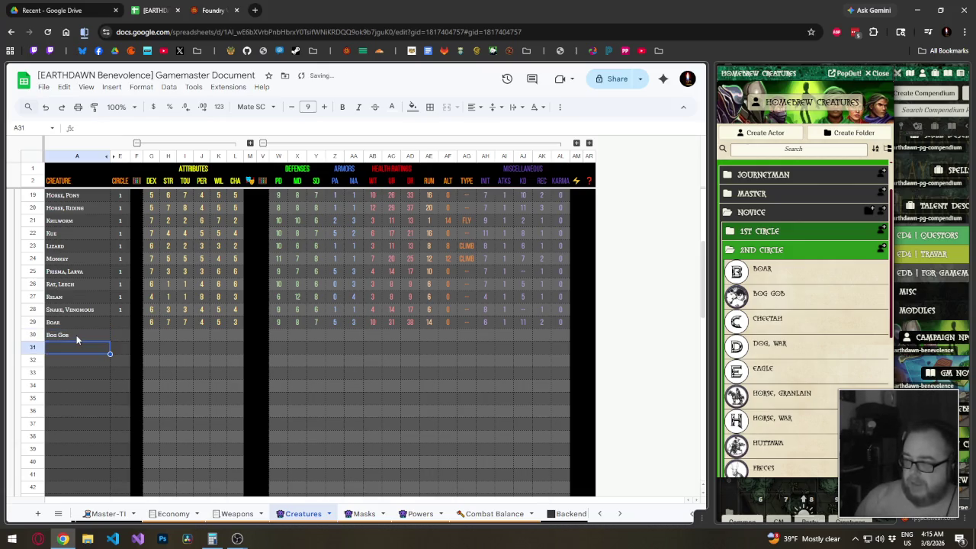
text(Cheetah)
key(Return)
text(Dog)
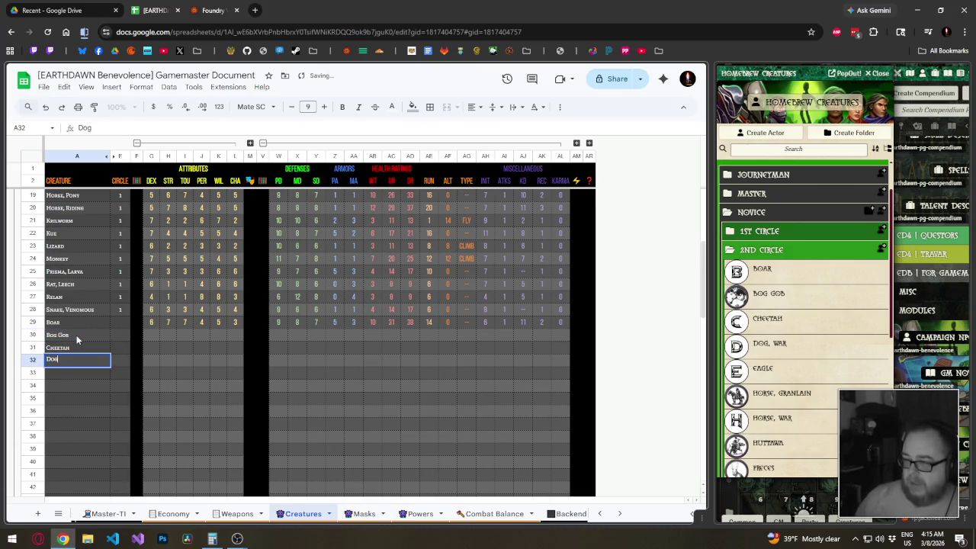
text(, War)
key(Return)
text(Eagle)
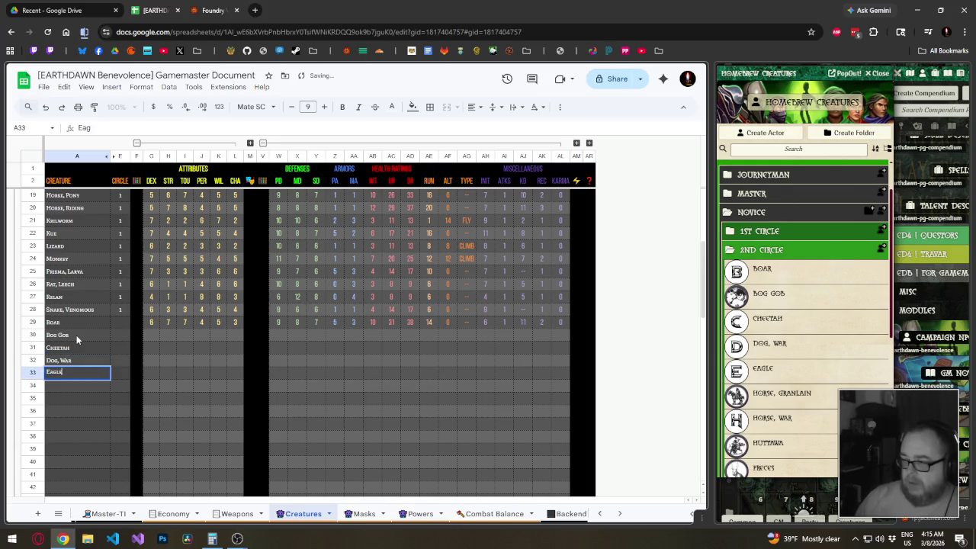
key(Return)
Add 'Horse, Granlain', 'Horse, War', Huttawa and Preces in the next rows.
text(Horse, Gra)
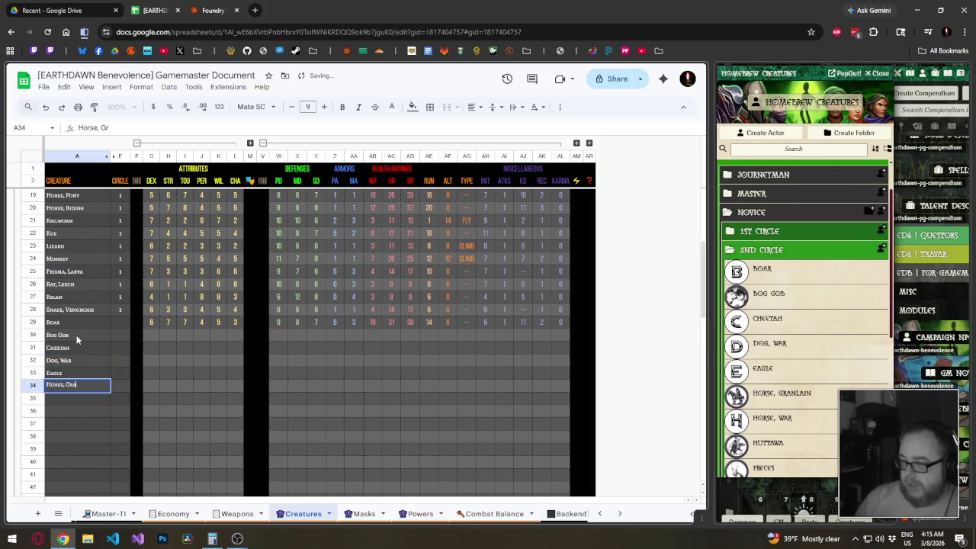
text(nlain)
key(Return)
text(Horse)
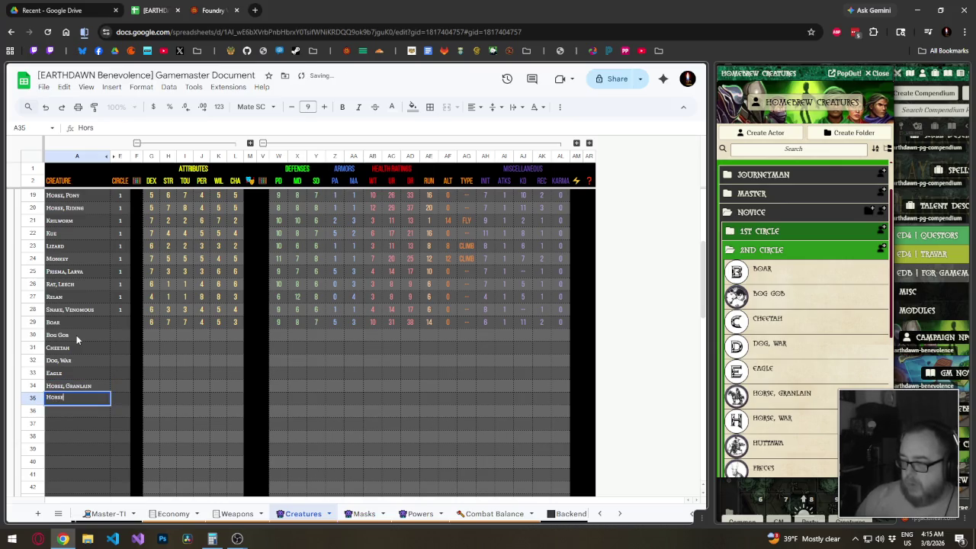
text(, War)
key(Return)
text(Hutta)
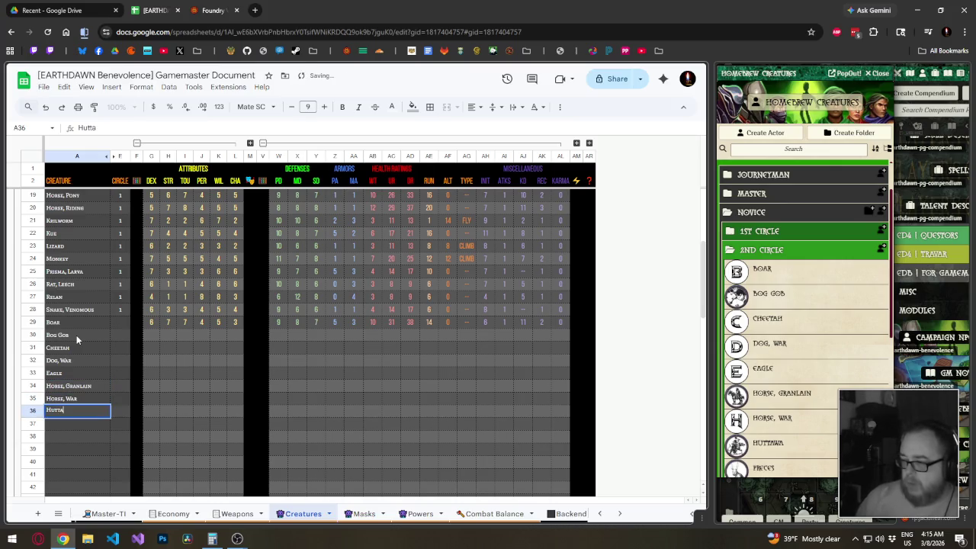
text(wa)
key(Return)
text(Prece)
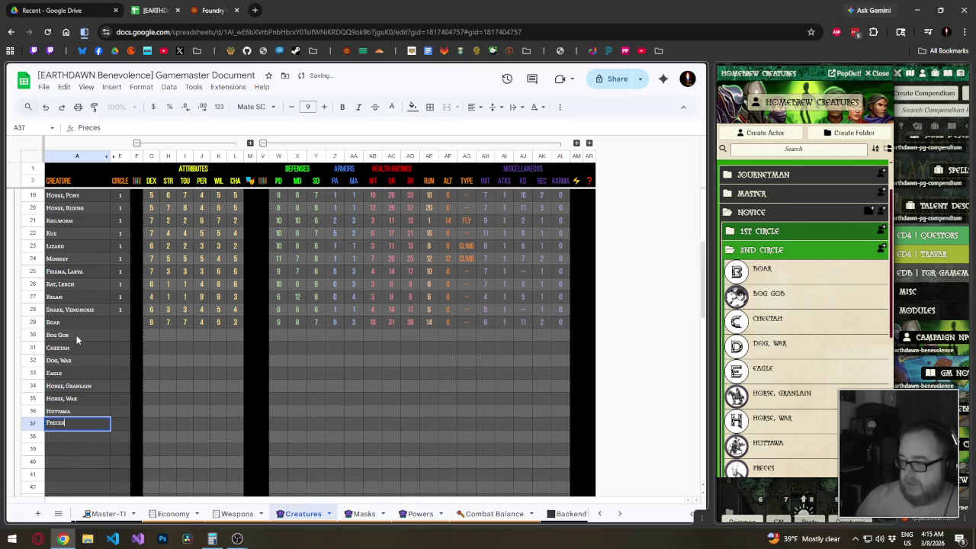
text(s)
key(Return)
Add 'Snake, Sea', Troajin, Water Strider, Wolf and Zoak to finish the creature names.
scroll(795, 338, down, 5)
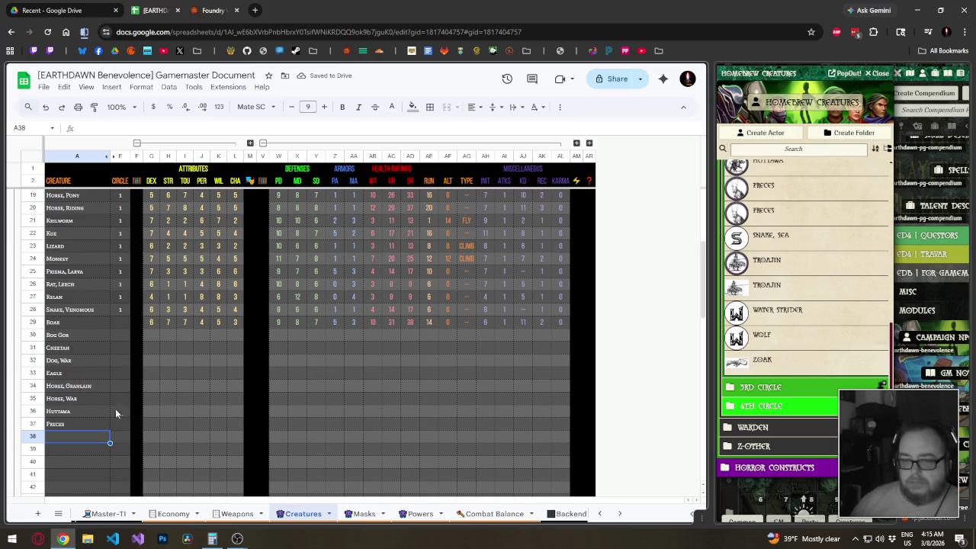
text(Sna)
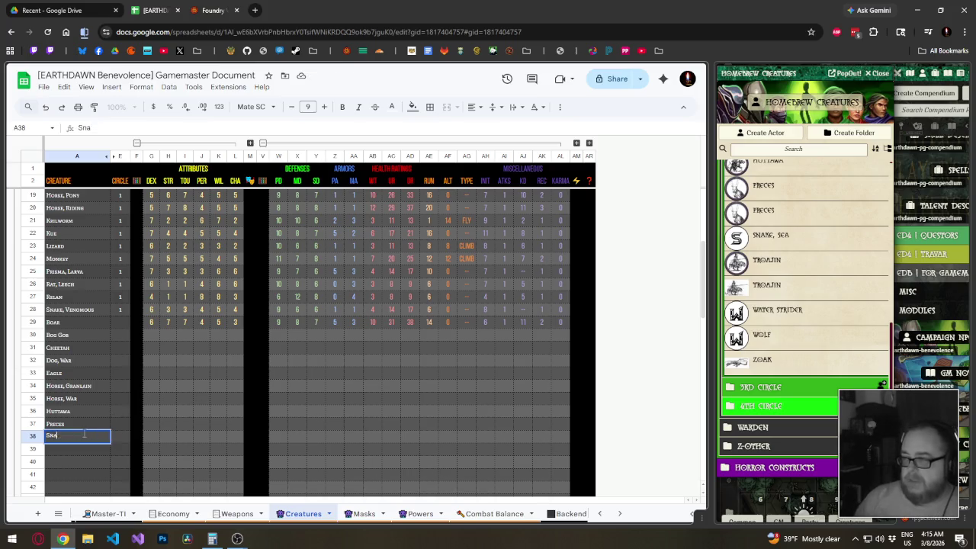
text(ke, Sea)
key(Return)
text(Troa)
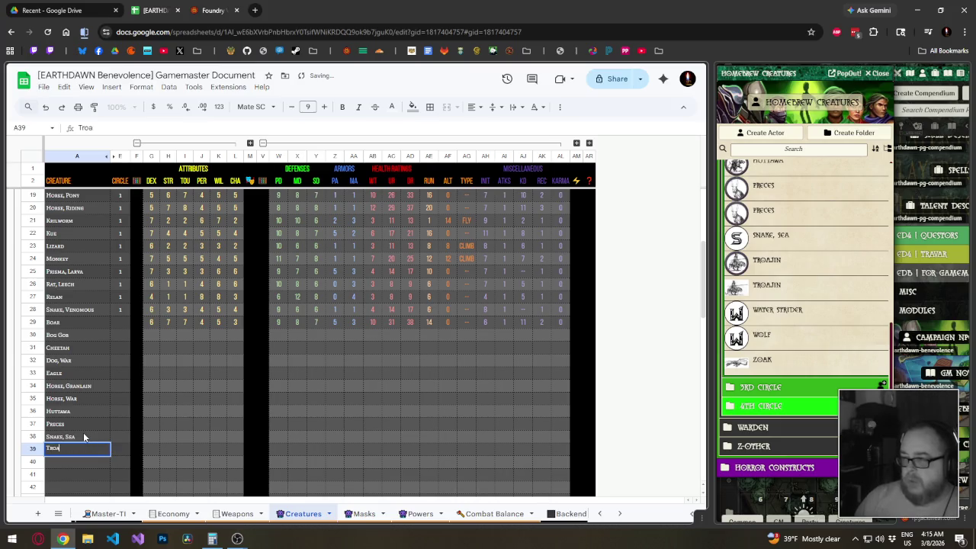
text(jin)
key(Return)
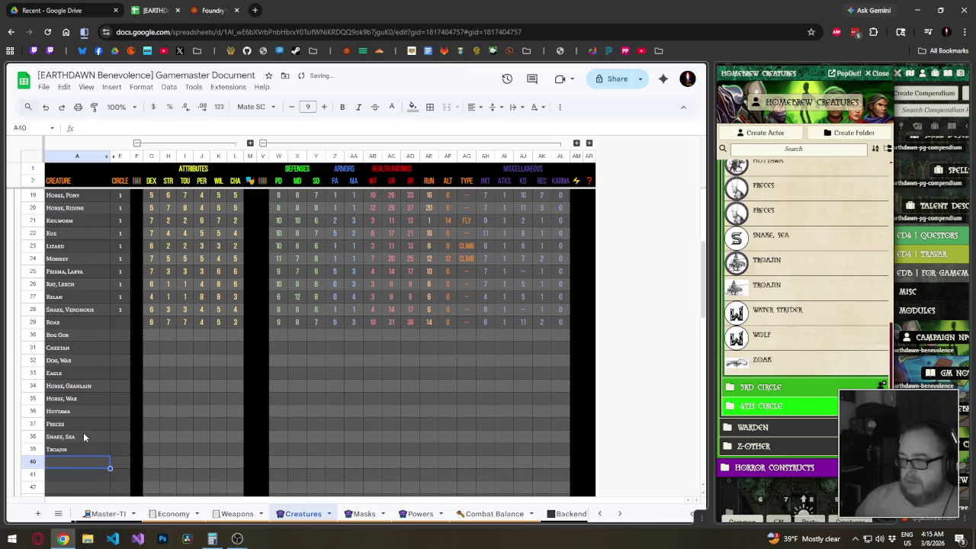
text(Water Stri)
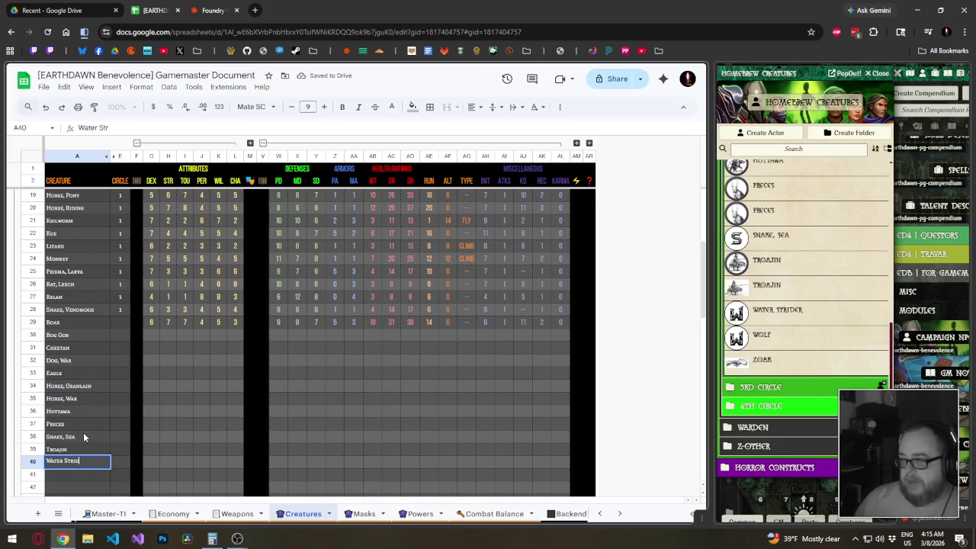
text(der)
key(Return)
text(Wolf Zoak)
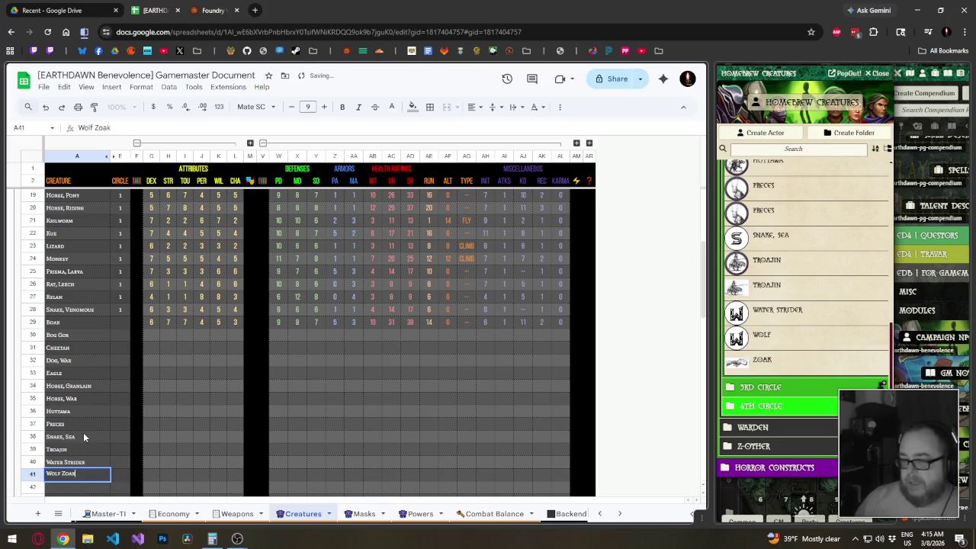
key(BackSpace)
key(BackSpace)
key(BackSpace)
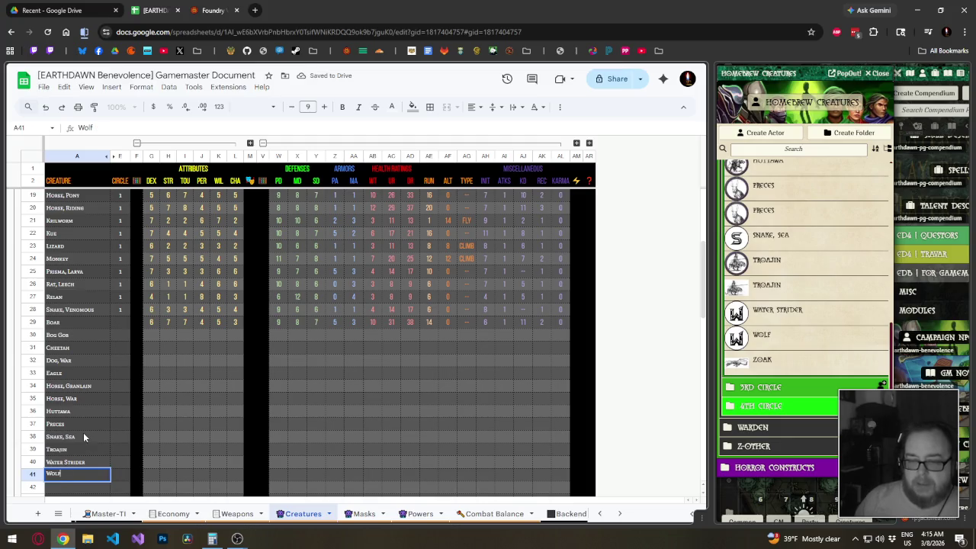
key(Return)
text(Zoak)
key(Return)
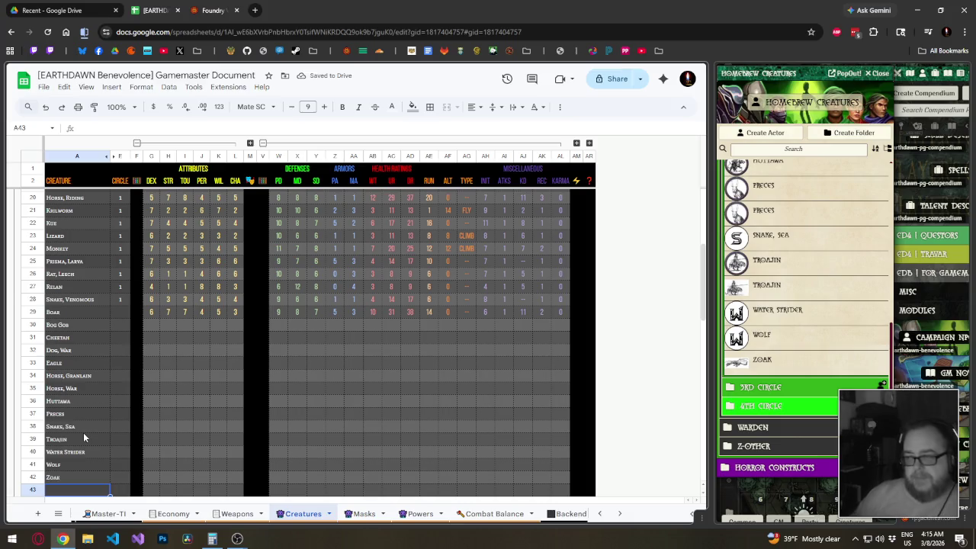
Enter circle 2 for Boar through Zoak in column E.
click(119, 312)
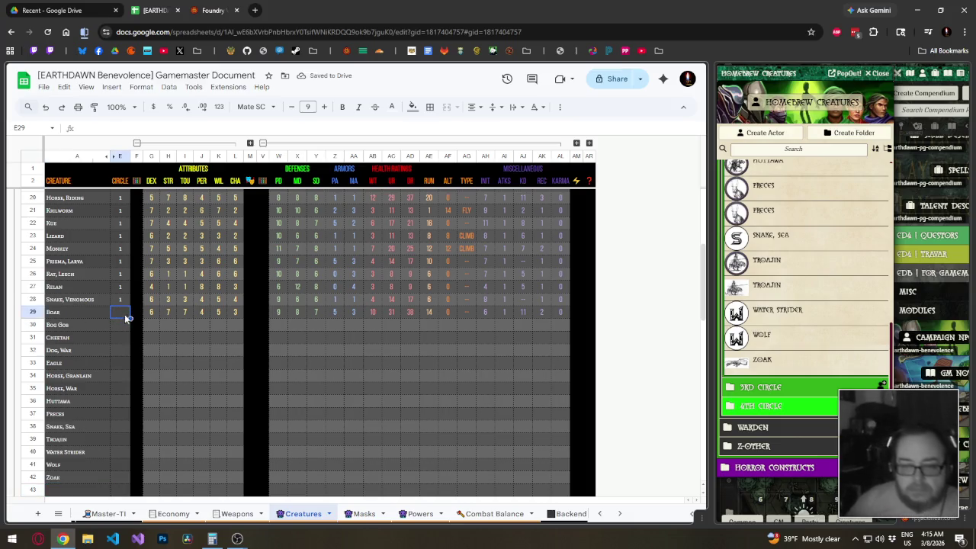
text(2)
key(Return)
text(2)
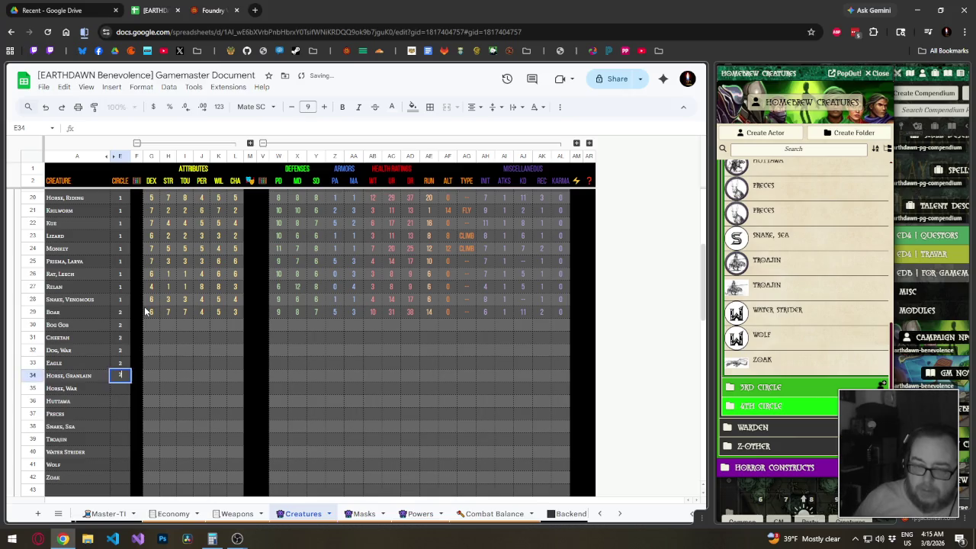
text( 2 2 2 2 2 2 2 2)
key(Return)
text(2 2 2 2)
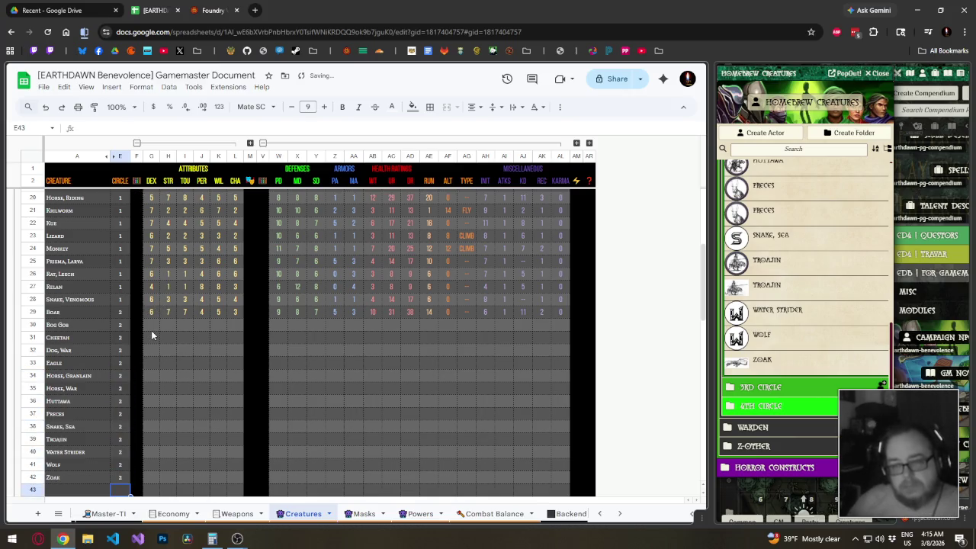
click(152, 327)
Browse the 2nd Circle creature list in Foundry, previewing and closing the Zoak sheet.
scroll(798, 252, up, 2)
scroll(798, 252, up, 1)
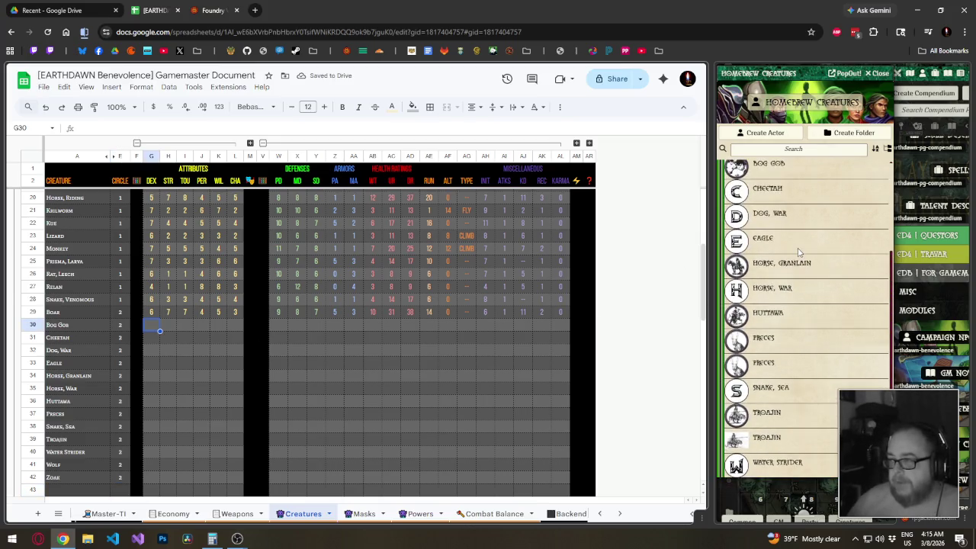
scroll(798, 252, down, 3)
click(763, 358)
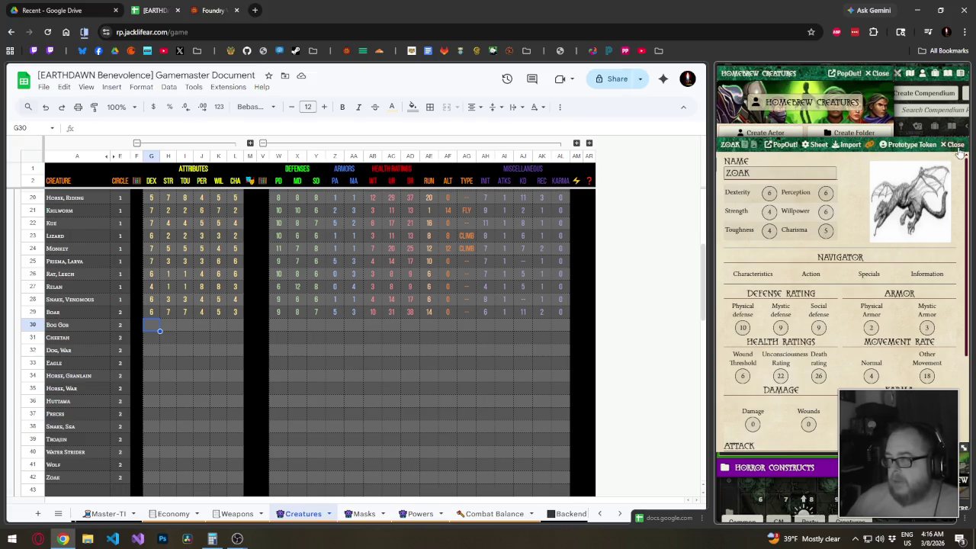
click(956, 145)
scroll(766, 242, up, 5)
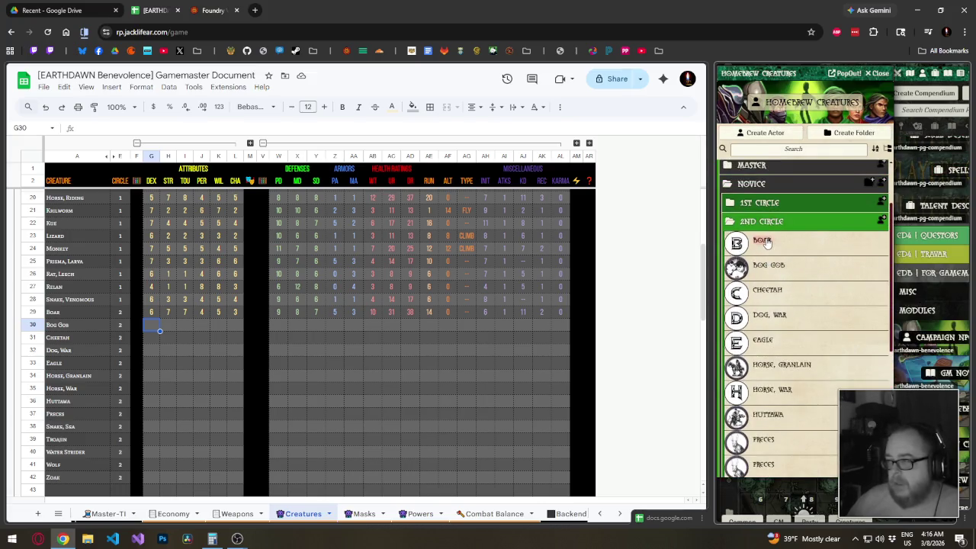
scroll(767, 243, down, 1)
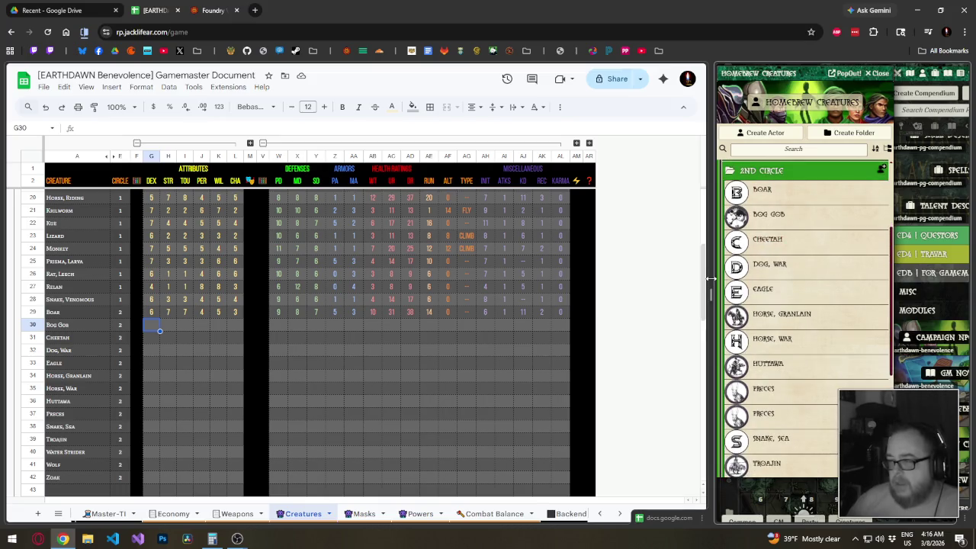
Widen the Foundry pane and preview then close the Bog Gob and Cheetah sheets.
drag(710, 279, 604, 284)
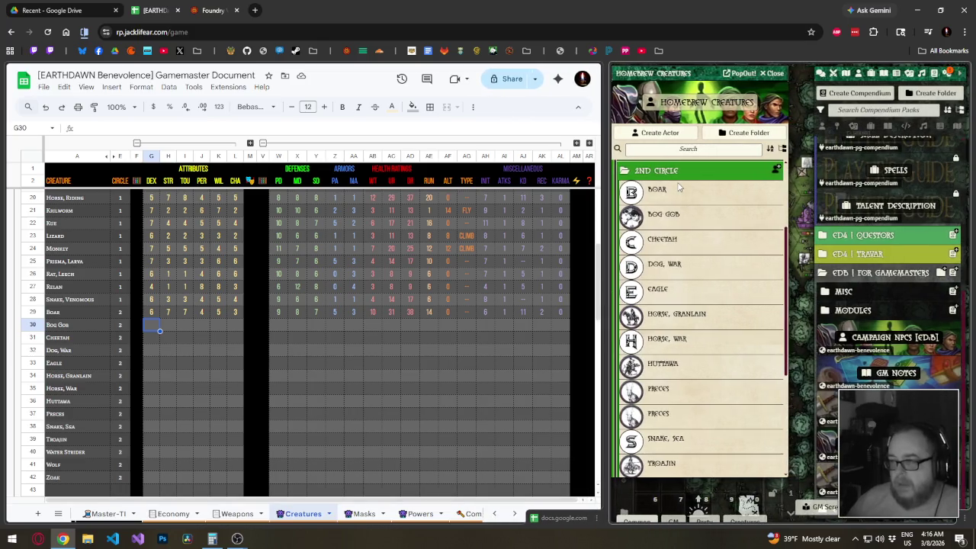
click(656, 213)
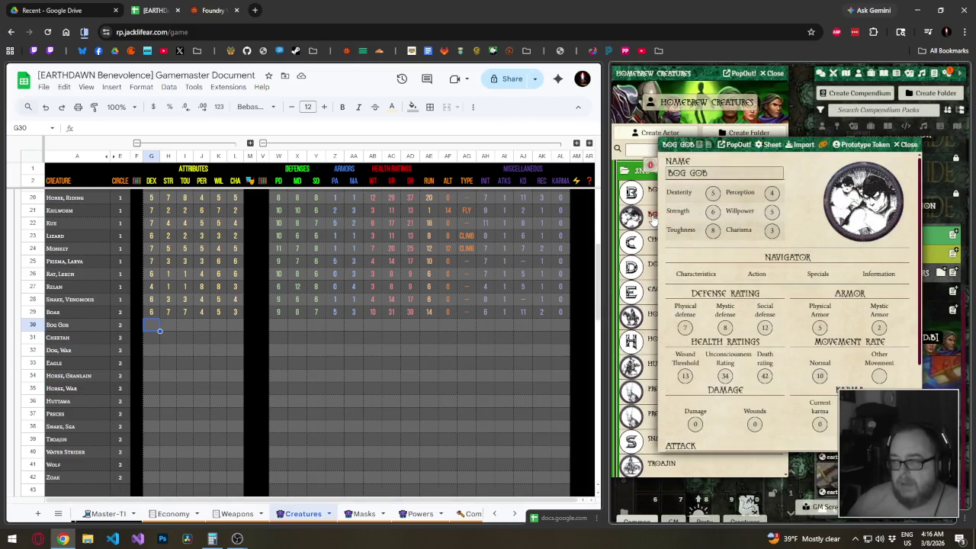
click(650, 243)
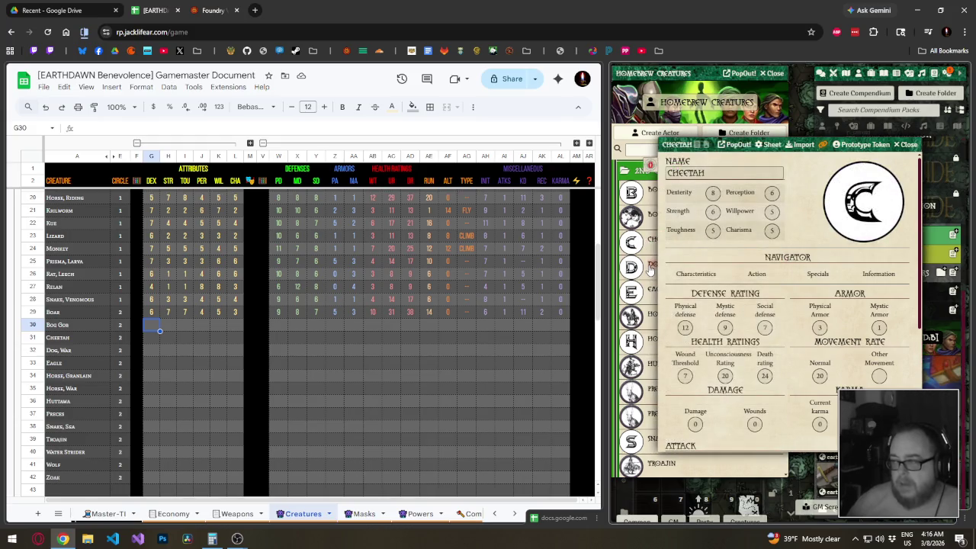
click(907, 144)
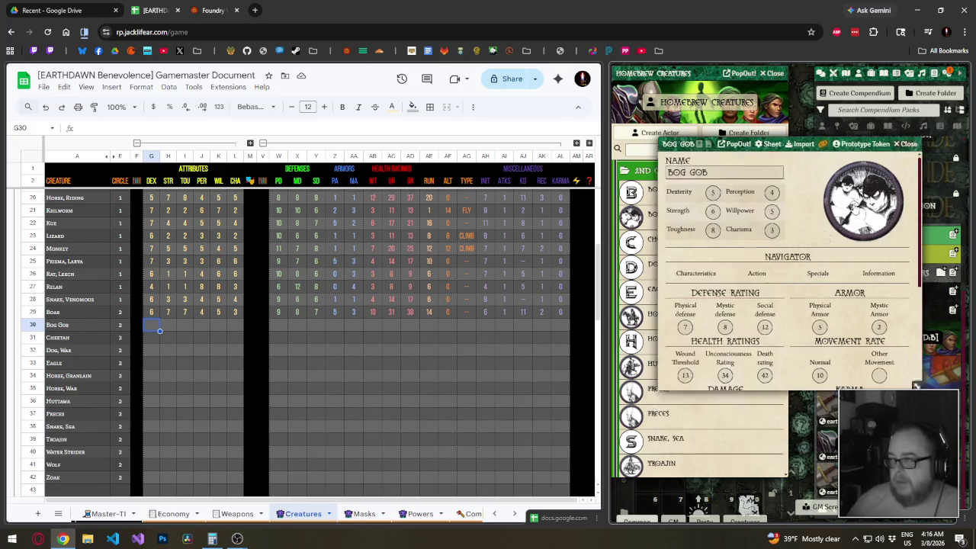
click(907, 144)
scroll(687, 344, down, 5)
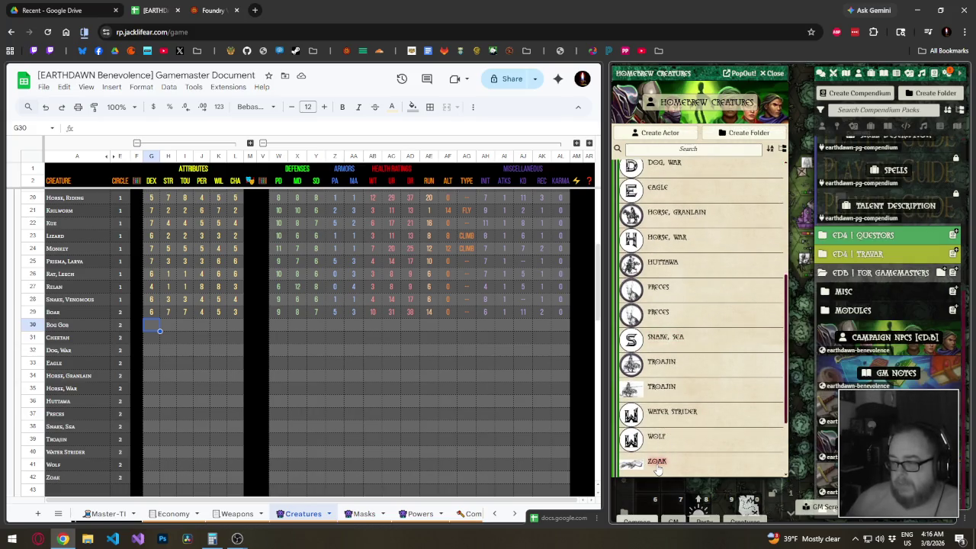
Open creature sheets from Zoak up through Eagle, moving Zoak's sheet aside.
click(657, 463)
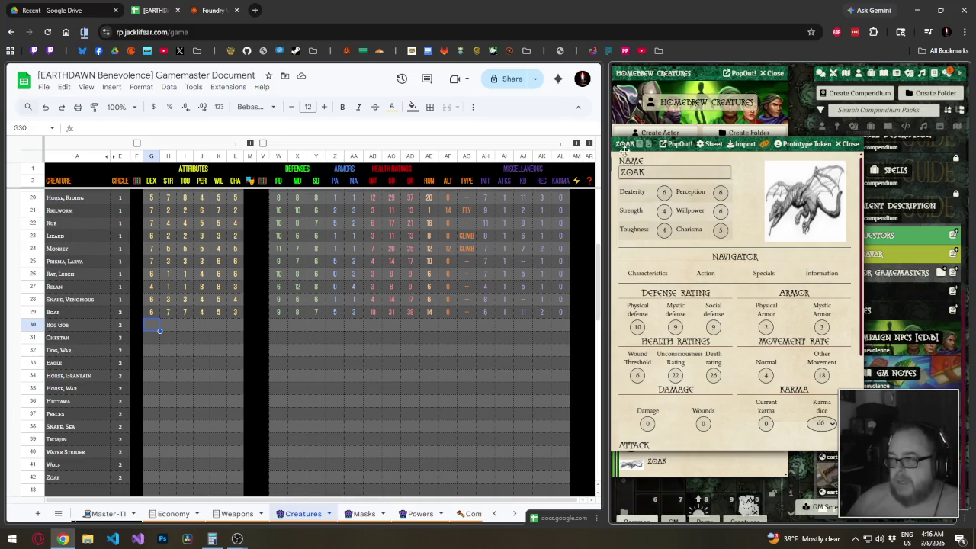
drag(630, 143, 714, 134)
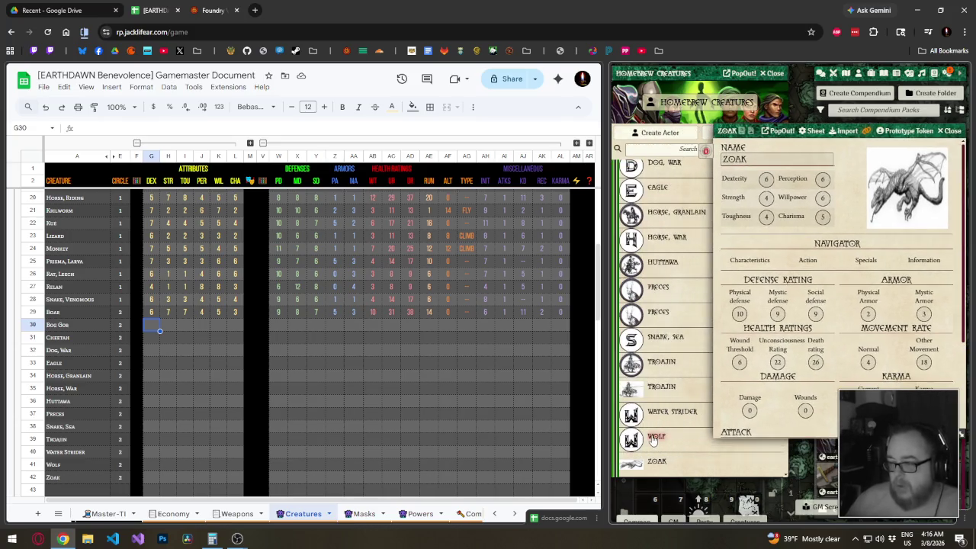
click(654, 439)
click(655, 412)
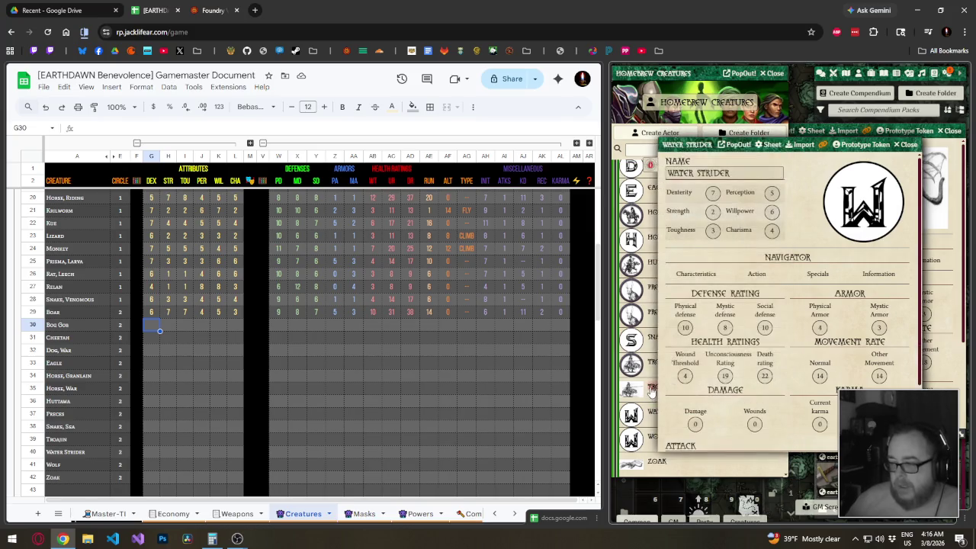
click(653, 387)
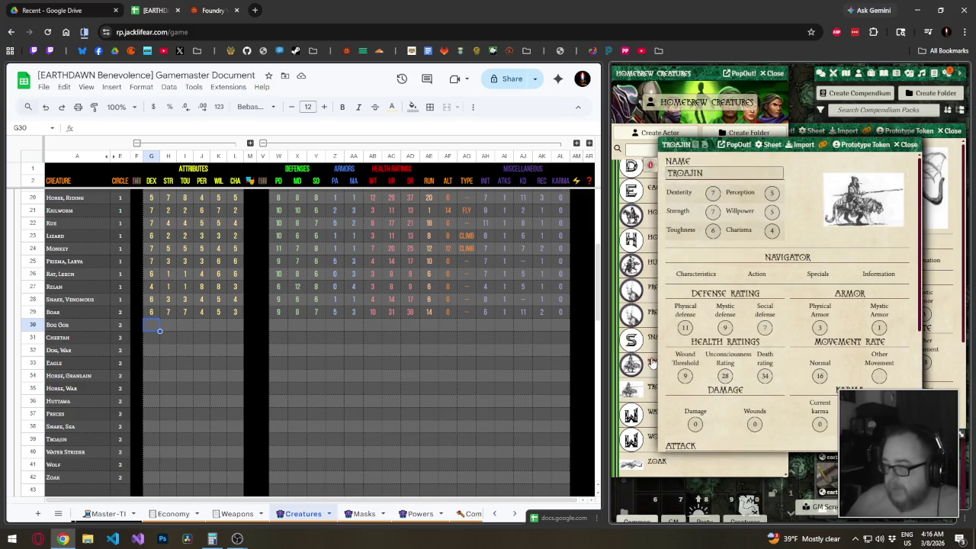
click(652, 364)
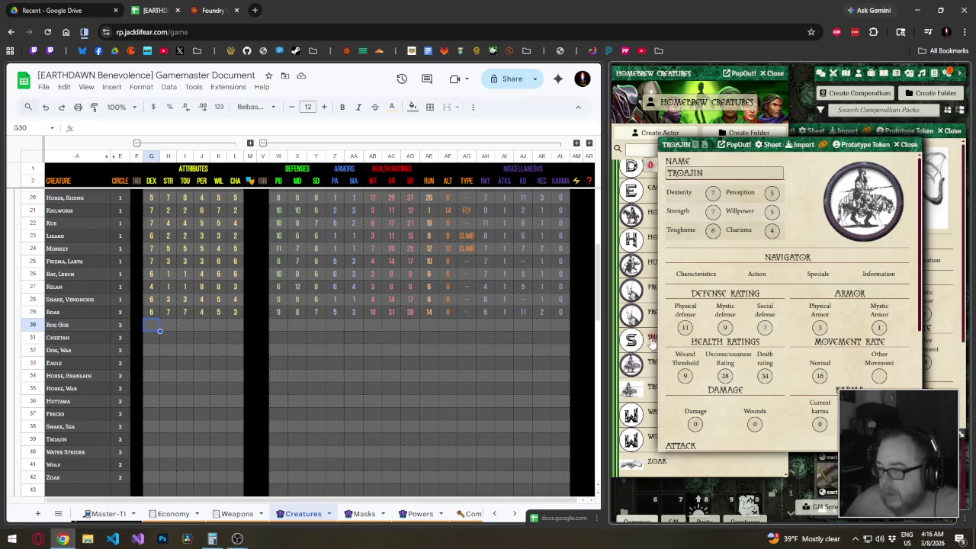
click(652, 336)
click(652, 312)
click(654, 263)
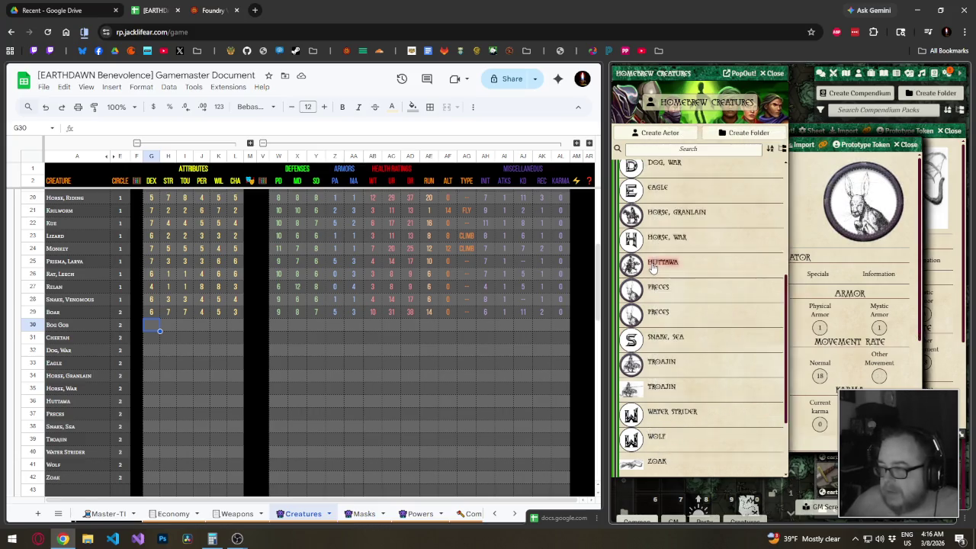
click(653, 237)
click(653, 212)
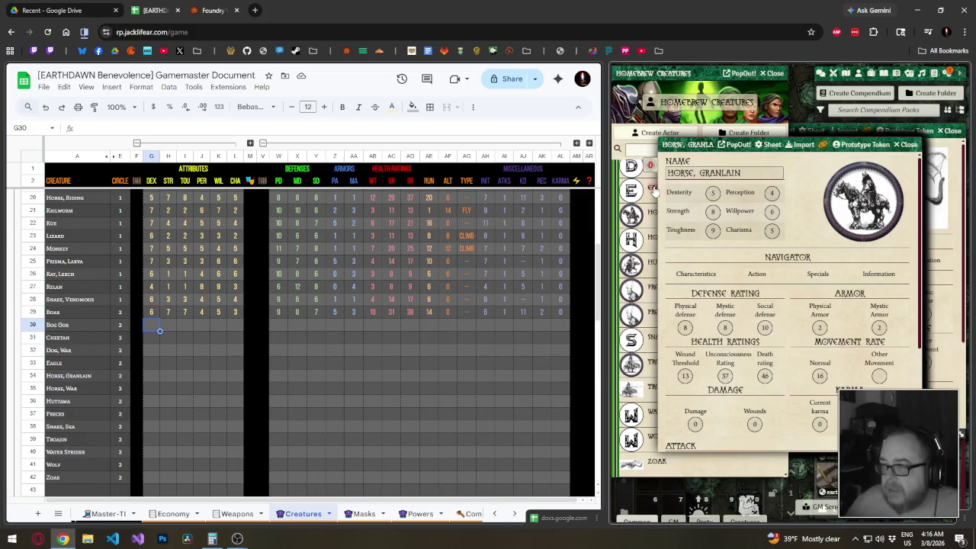
click(654, 189)
Open the Dog War, Cheetah, Bog Gob and Boar sheets, close Boar, and collapse the directory.
scroll(657, 229, up, 2)
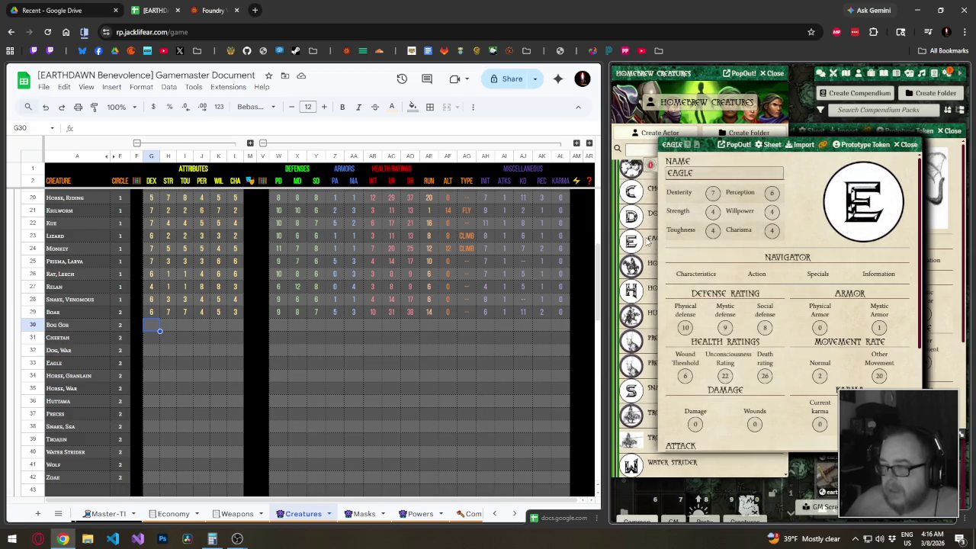
scroll(652, 244, up, 1)
click(652, 267)
click(652, 243)
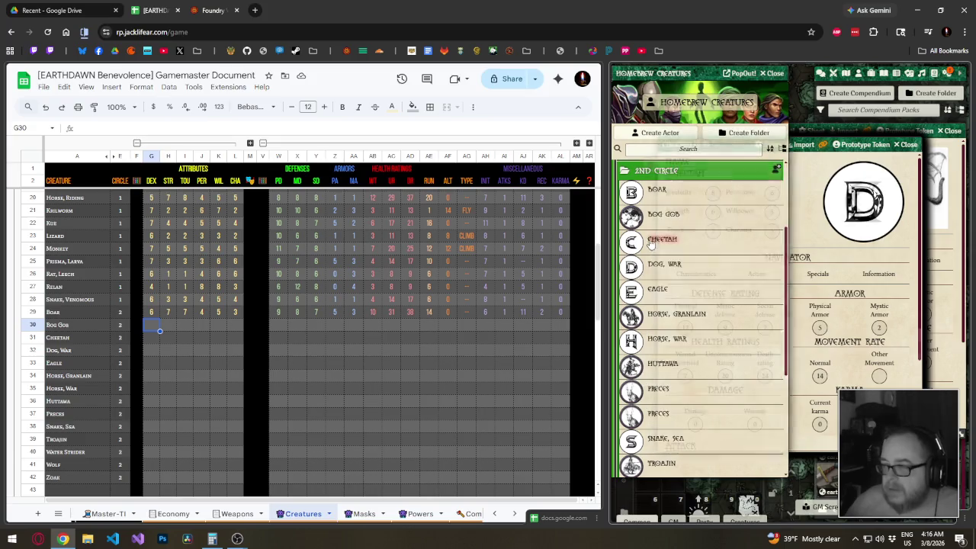
click(653, 219)
click(652, 195)
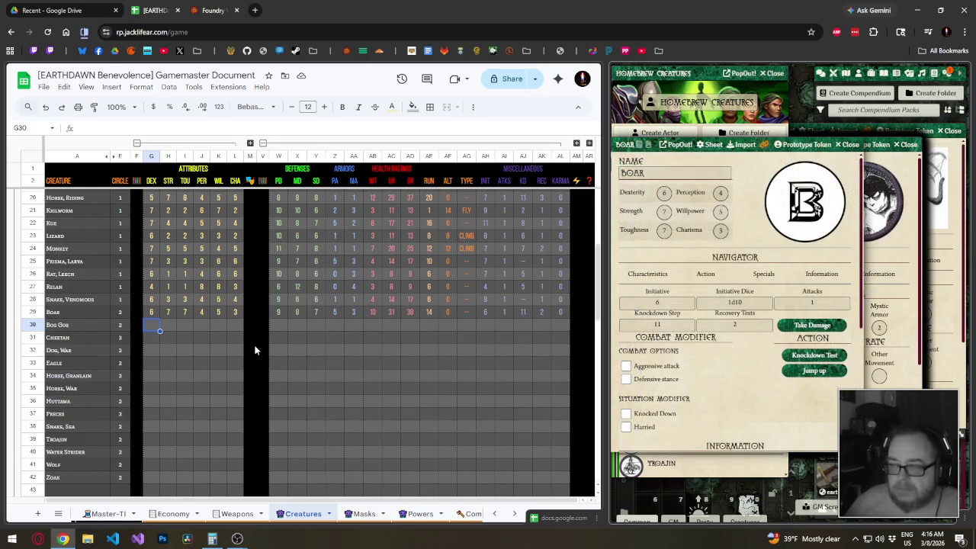
click(848, 146)
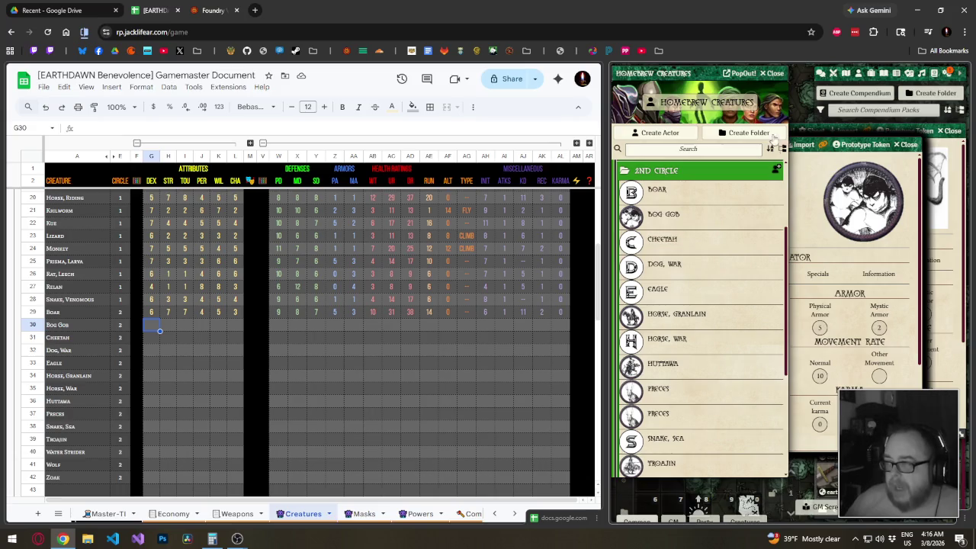
double_click(676, 72)
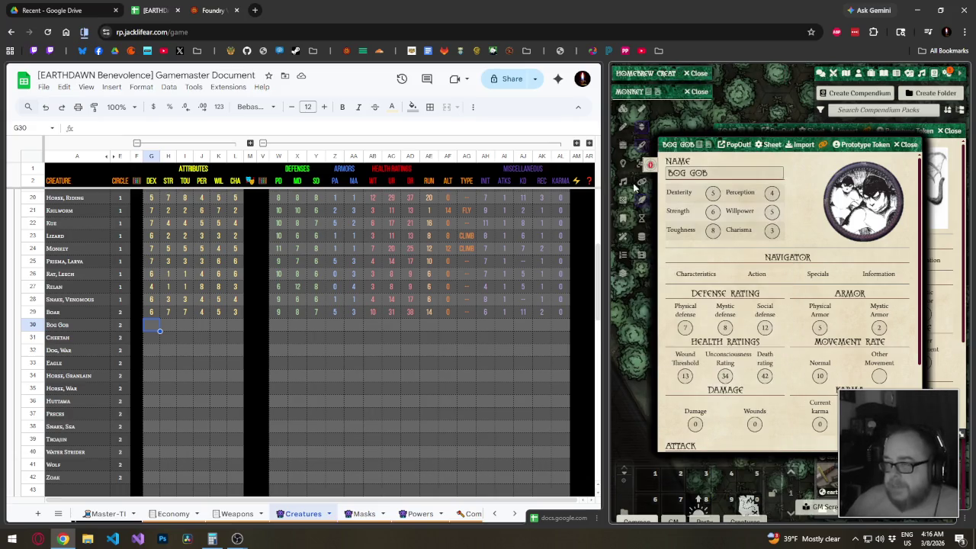
click(248, 319)
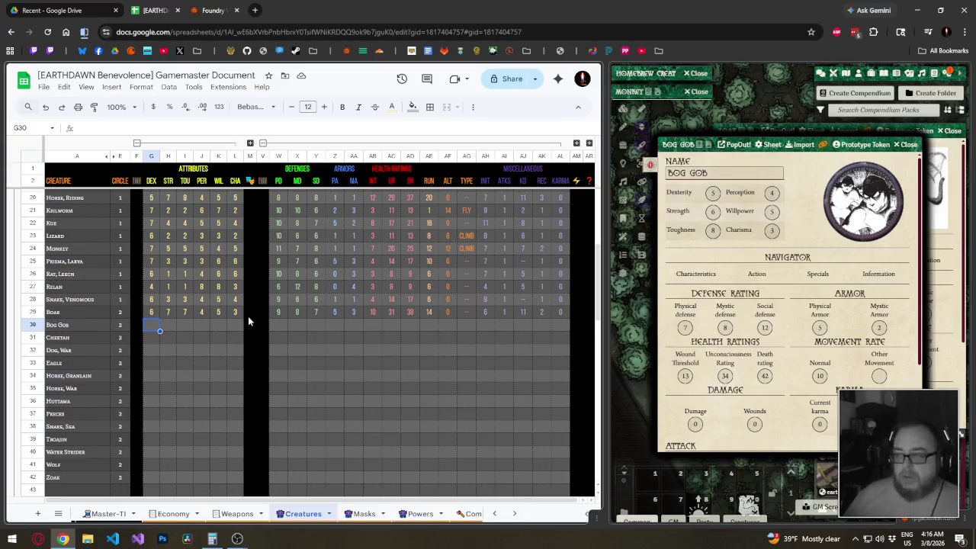
Enter Bog Gob's six attribute values 5, 6, 8, 4, 5 and 3 in row 30.
text(5)
key(Tab)
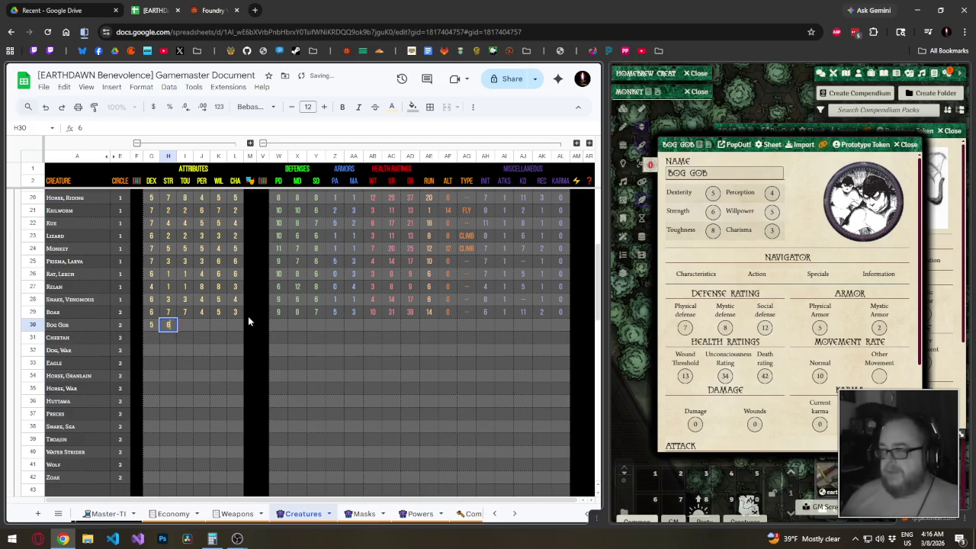
text(6)
key(Tab)
text(8)
key(Tab)
text(4)
key(Tab)
text(5)
key(Tab)
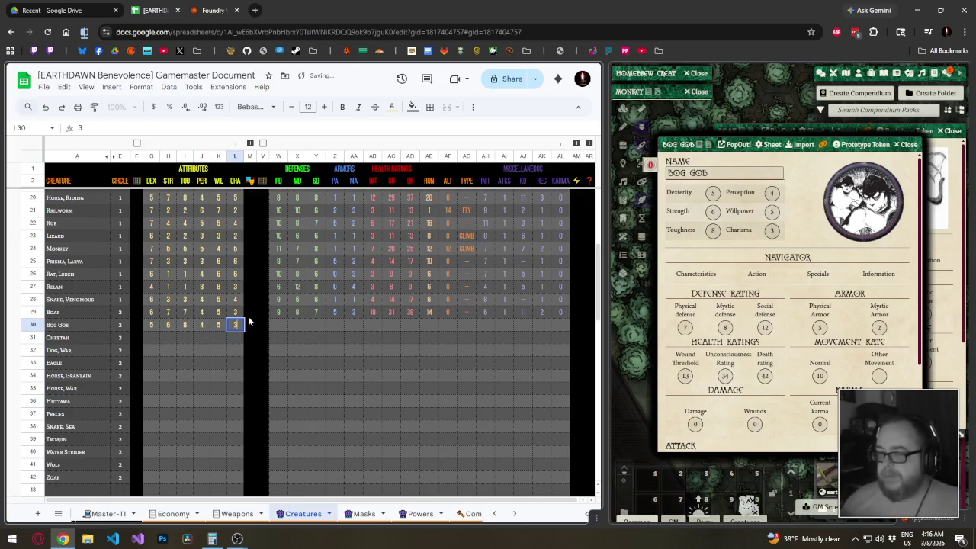
text(3)
key(Tab)
key(Tab)
key(Tab)
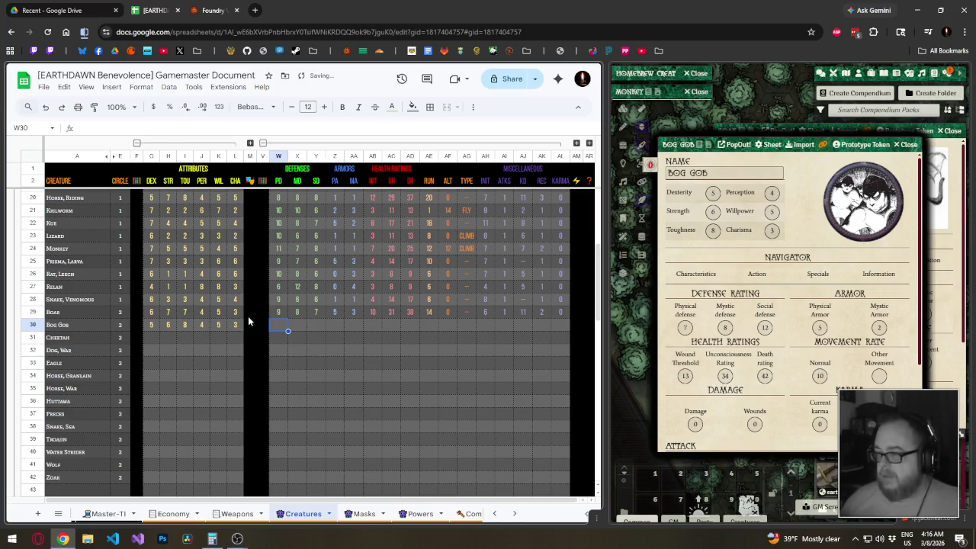
Fill in defenses 7/8/12 and armor values 5 and 2.
text(7)
key(Tab)
text(8)
key(Tab)
text(12)
key(Tab)
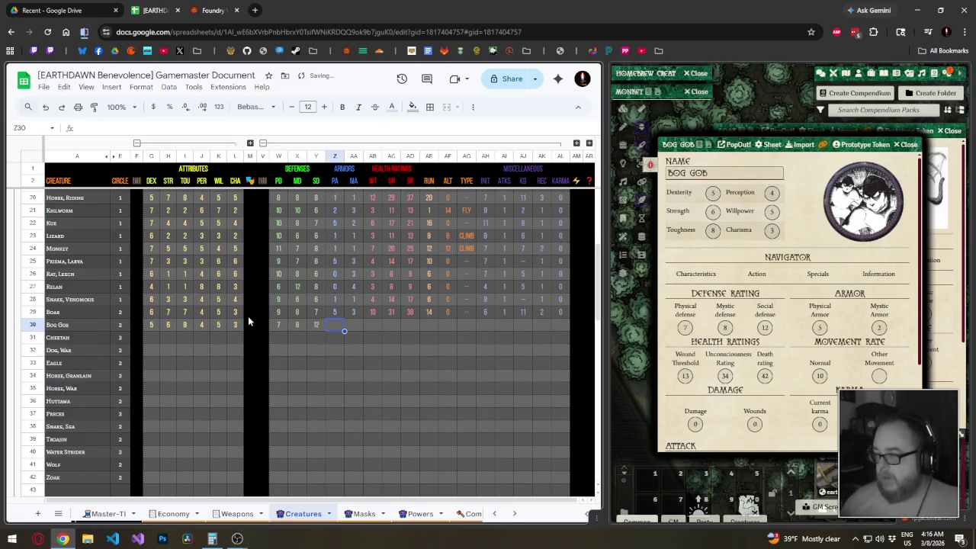
text(5)
key(Tab)
text(2)
Enter health ratings 13/34/42, run movement 10, and the remaining movement entries 0 and '-'.
key(Tab)
text(13)
key(Tab)
text(3)
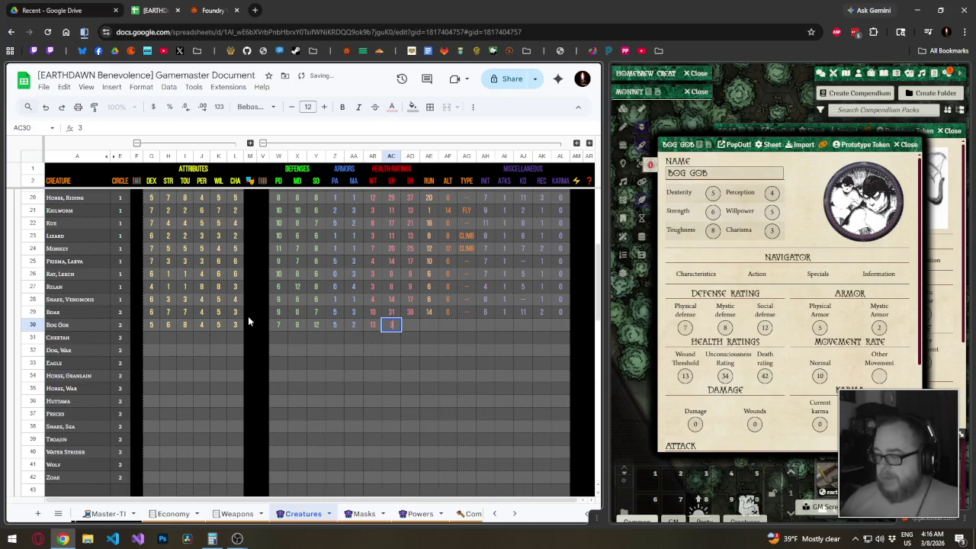
text(4)
key(Tab)
text(42)
key(Tab)
text(10)
key(Tab)
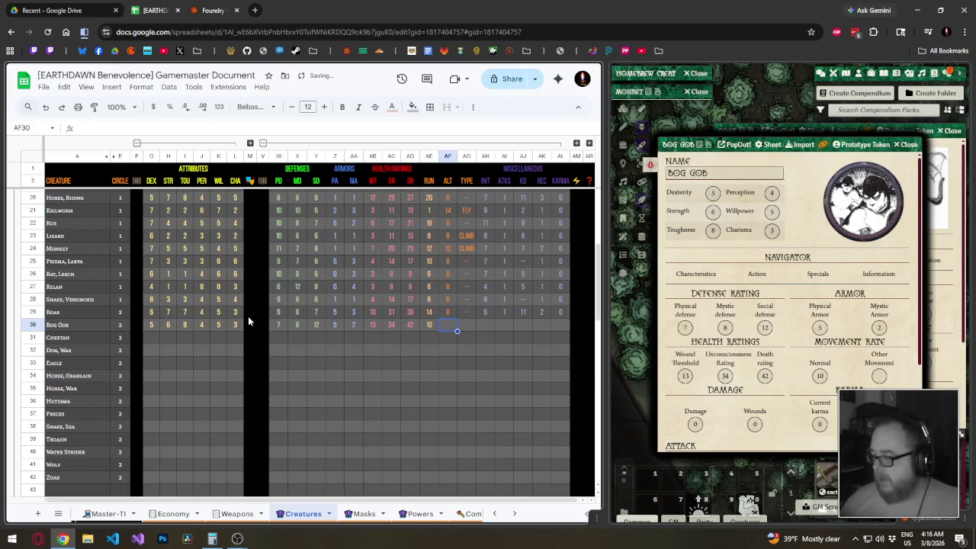
text(0)
key(Tab)
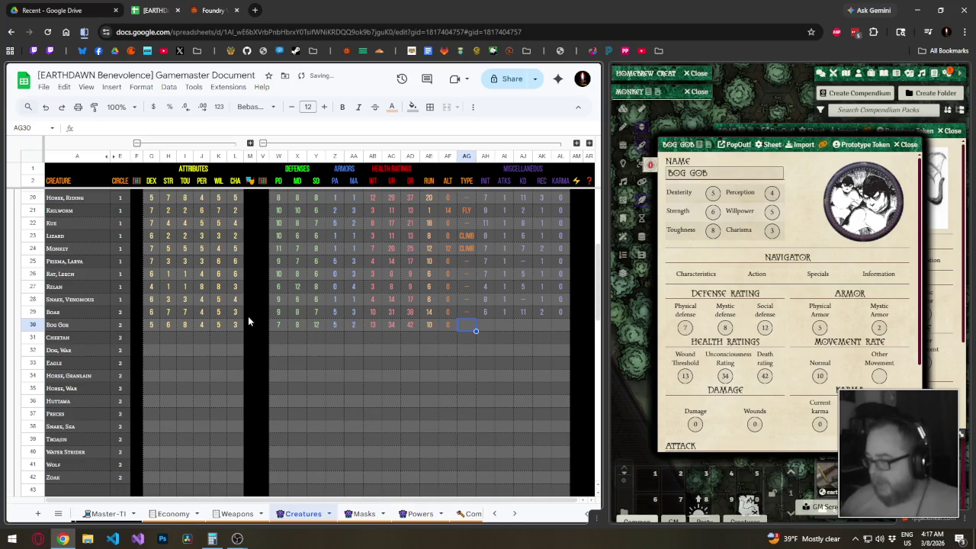
text(-)
key(Tab)
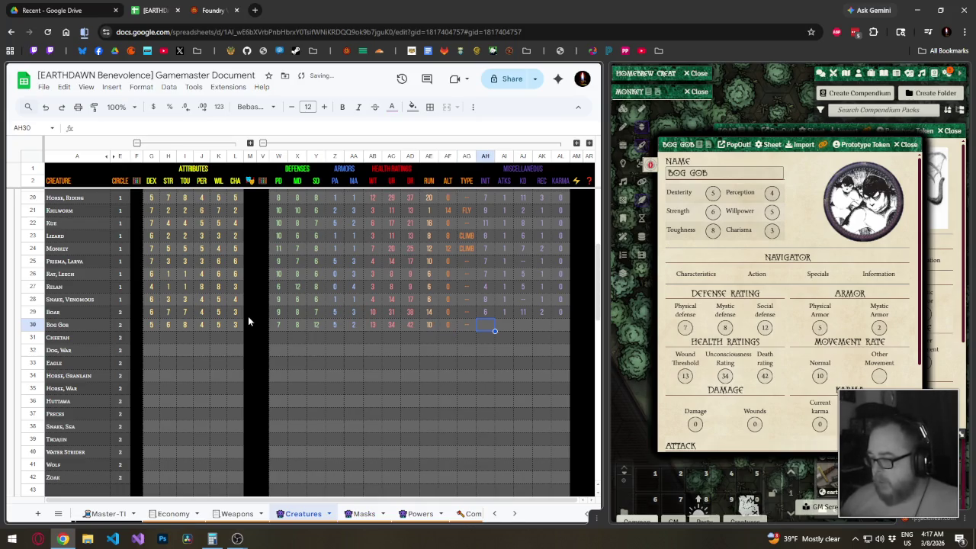
From the Foundry Action tab, enter initiative 5, attacks 1, knockdown 8, recovery 3, karma 0.
click(756, 274)
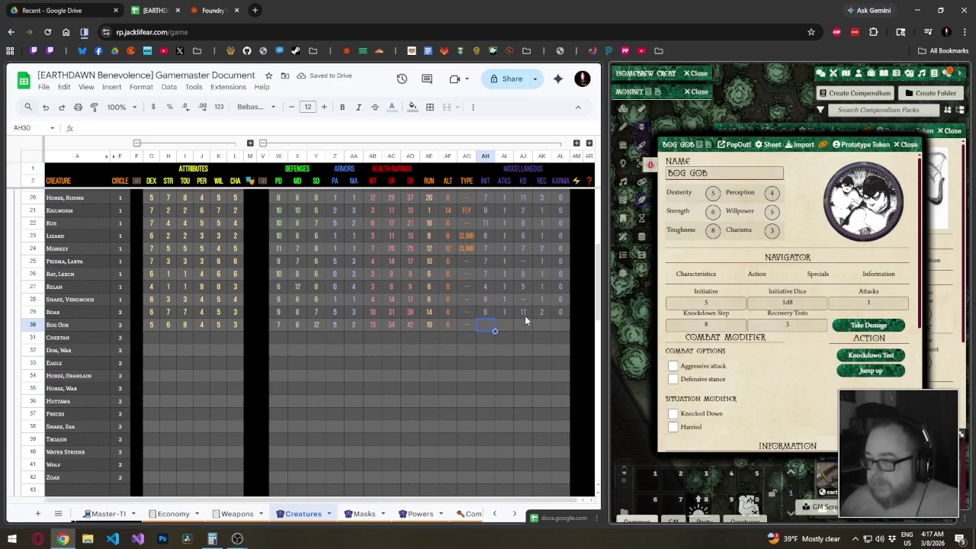
text(5)
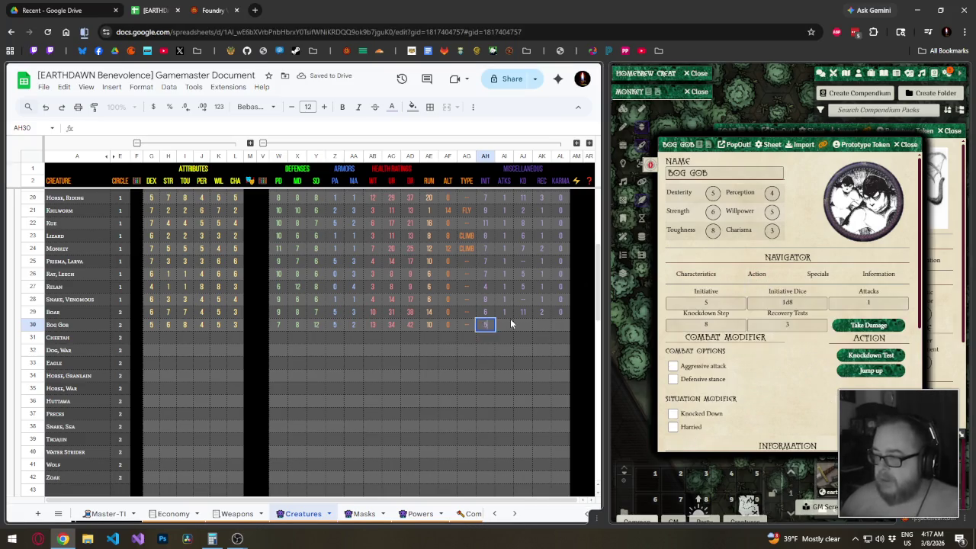
key(Tab)
text(1)
key(Tab)
text(8)
key(Tab)
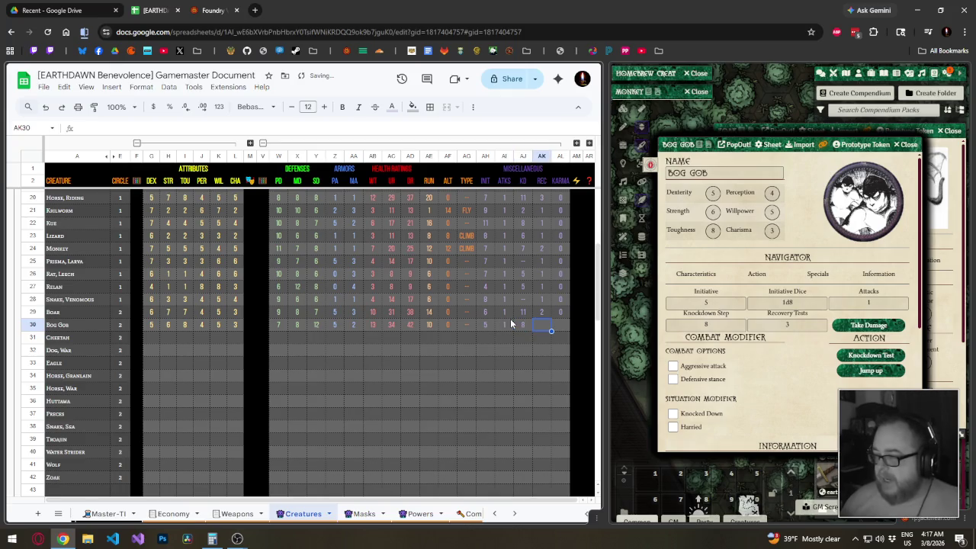
text(3)
key(Tab)
text(0)
key(Return)
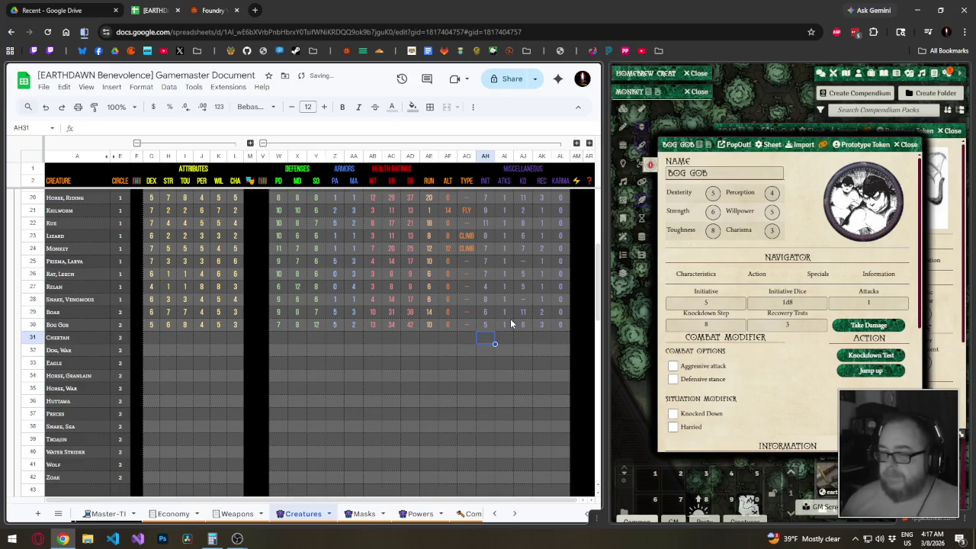
Enter the Cheetah's attribute values (8, 6, 5, 6, 5, 5, 12) in row 31.
click(907, 144)
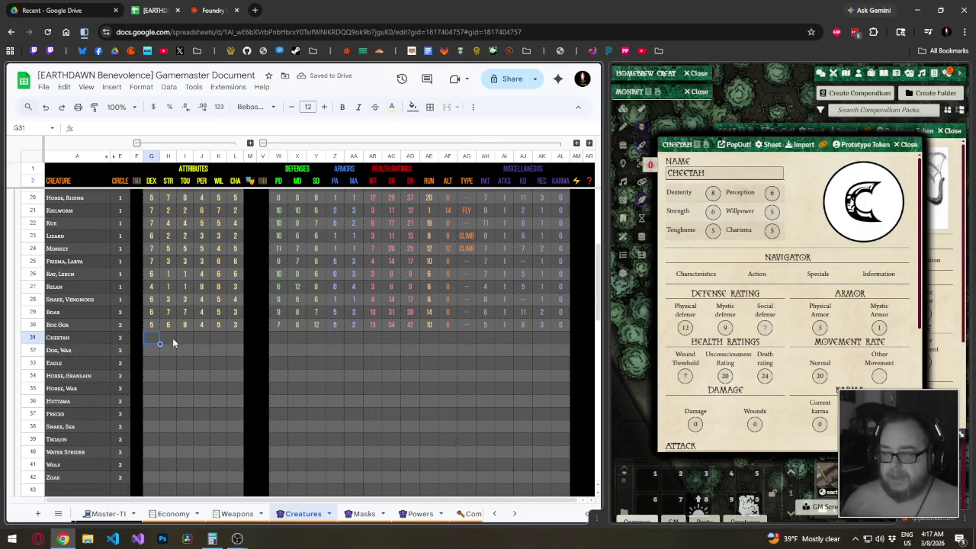
text(8)
key(Tab)
text(6)
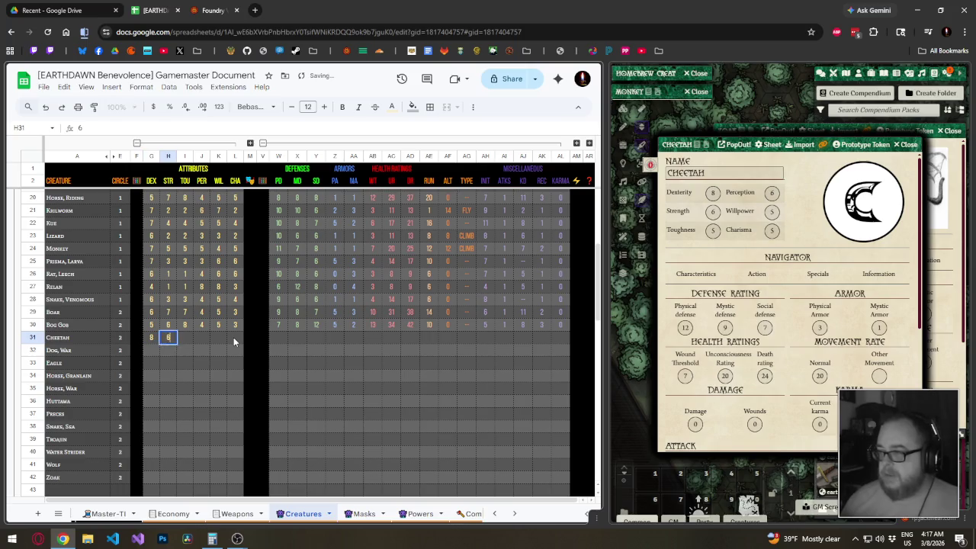
key(Tab)
text(5)
key(Tab)
text(6)
key(Tab)
text(5)
key(Tab)
text(5)
key(Tab)
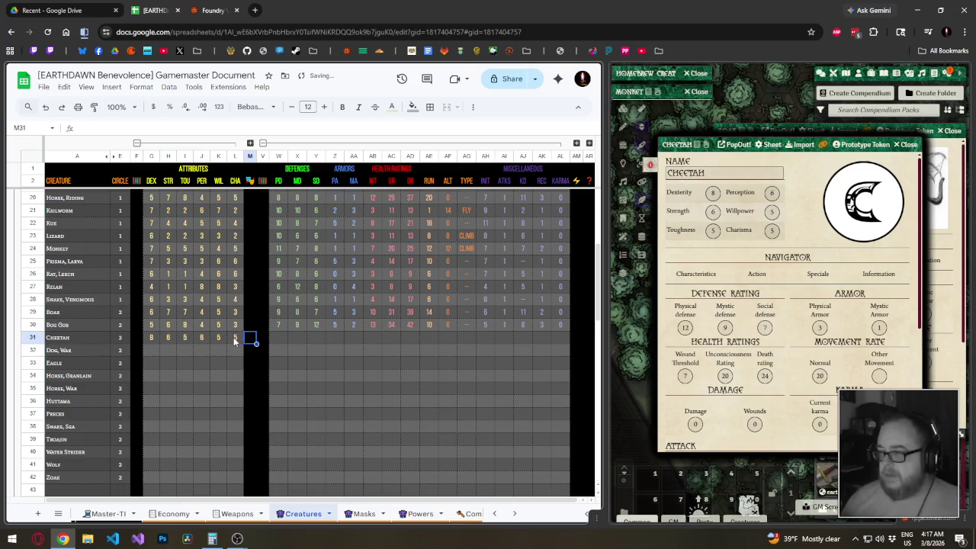
key(Tab)
key(Tab)
text(12)
Enter the Cheetah's defense and armor values 9, 7, 3 and 1.
key(Tab)
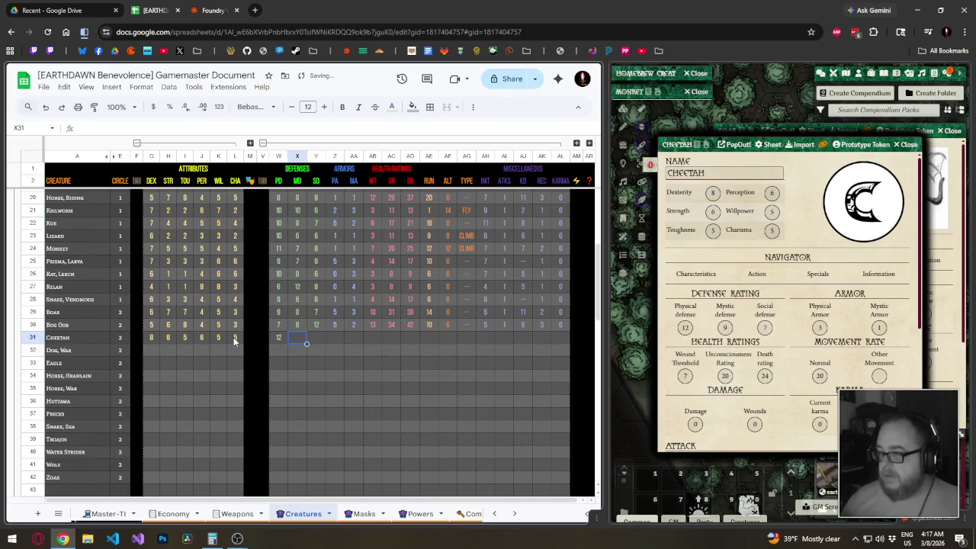
text(9)
key(Tab)
text(7)
key(Tab)
text(3)
key(Tab)
text(1)
key(Tab)
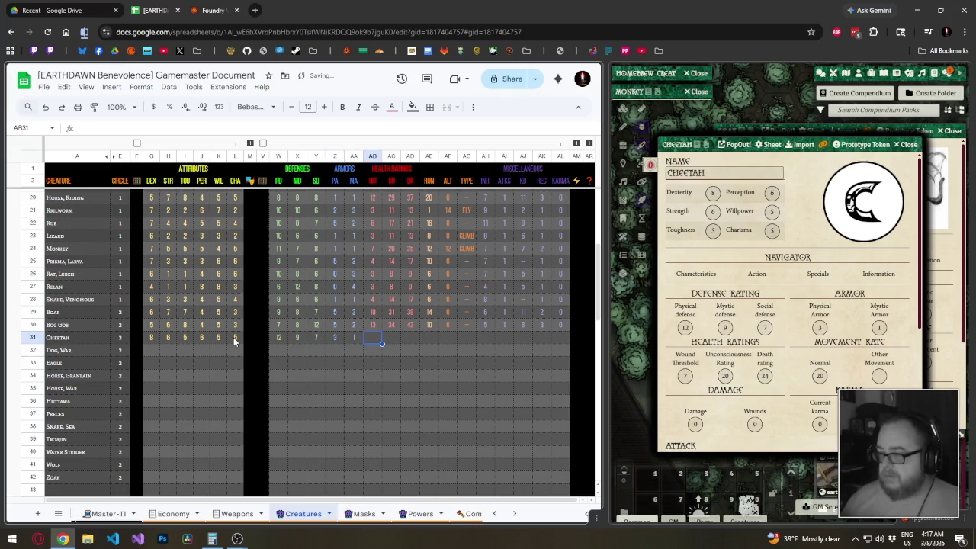
Enter the Cheetah's health and movement values 7, 0, 24, 20, 0 and '-'.
text(7)
text(0)
key(Tab)
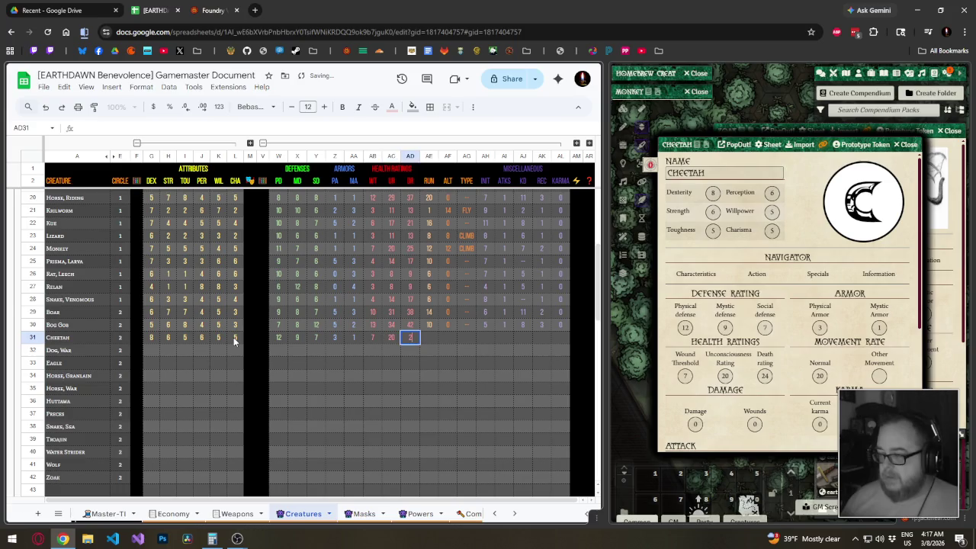
text(24)
key(Tab)
text(20)
key(Tab)
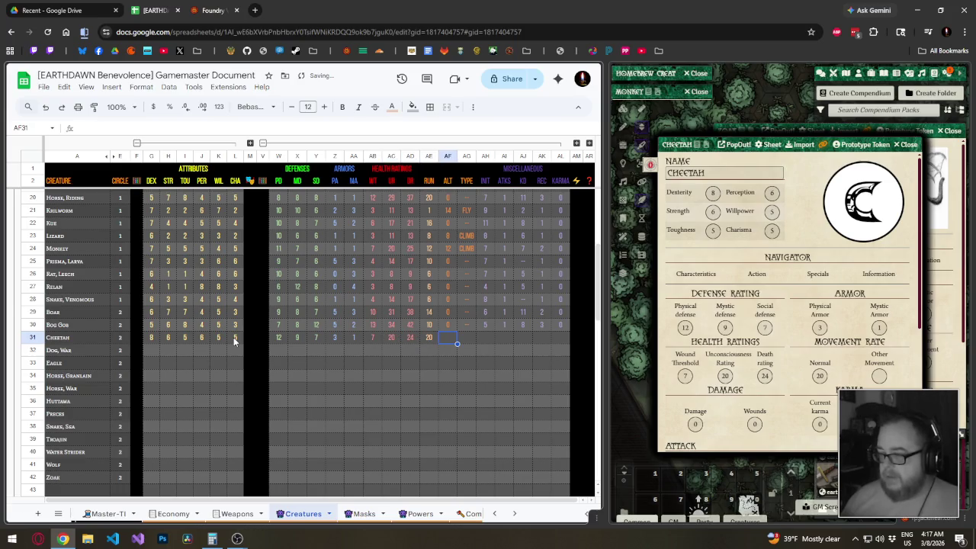
text(0)
key(Tab)
text(-)
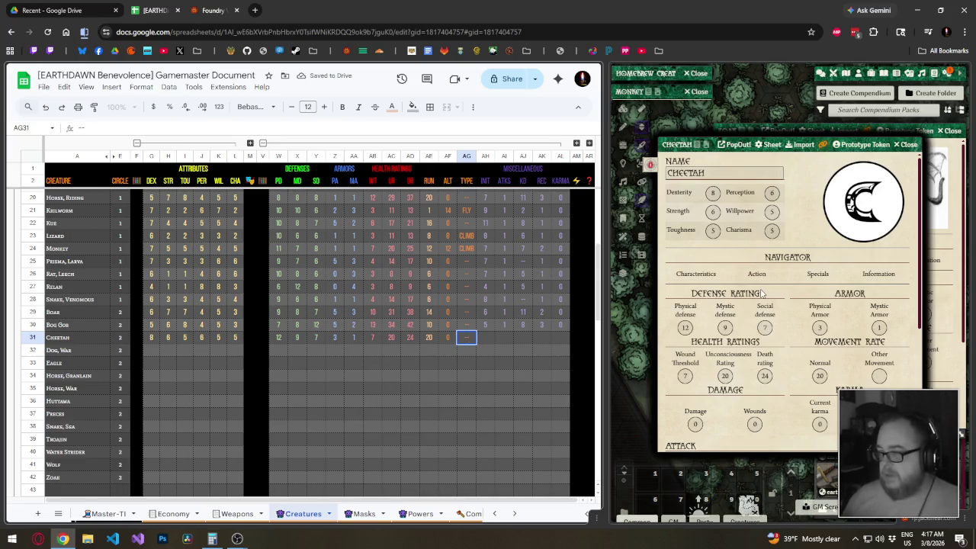
Fill the Cheetah's combat stats: initiative 12, 1 attack, knockdown 10, recovery 2, karma 0.
click(756, 274)
click(490, 337)
text(12)
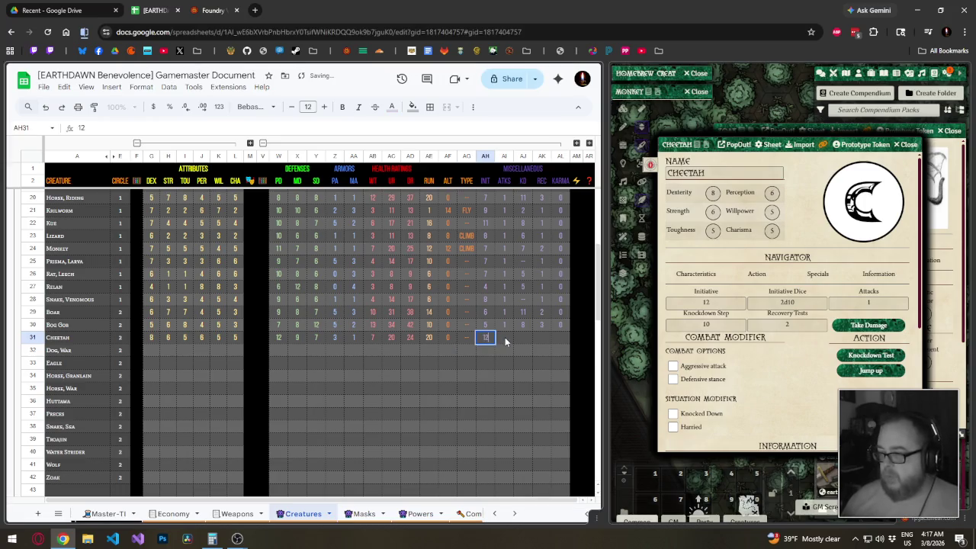
key(Tab)
text(1)
key(Tab)
text(10)
key(Tab)
text(2)
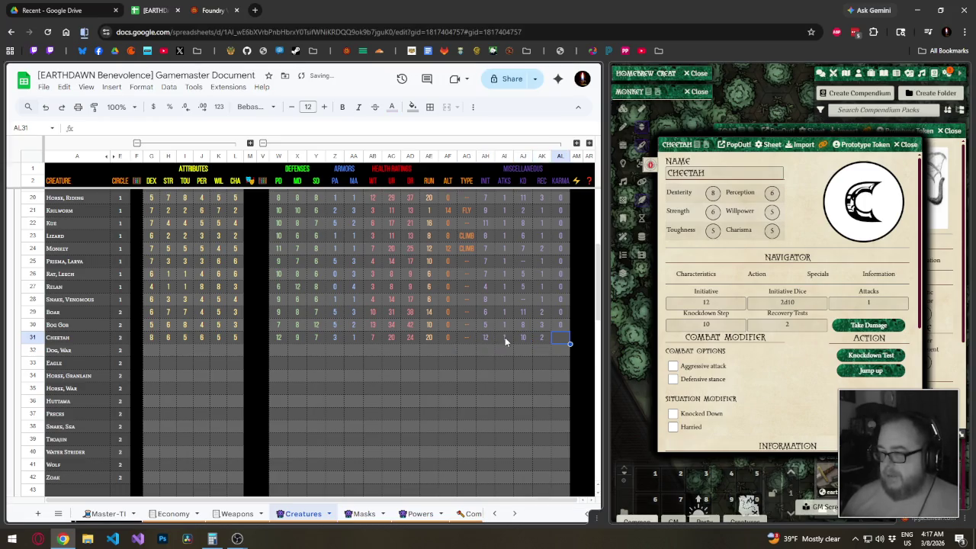
text(0)
key(Return)
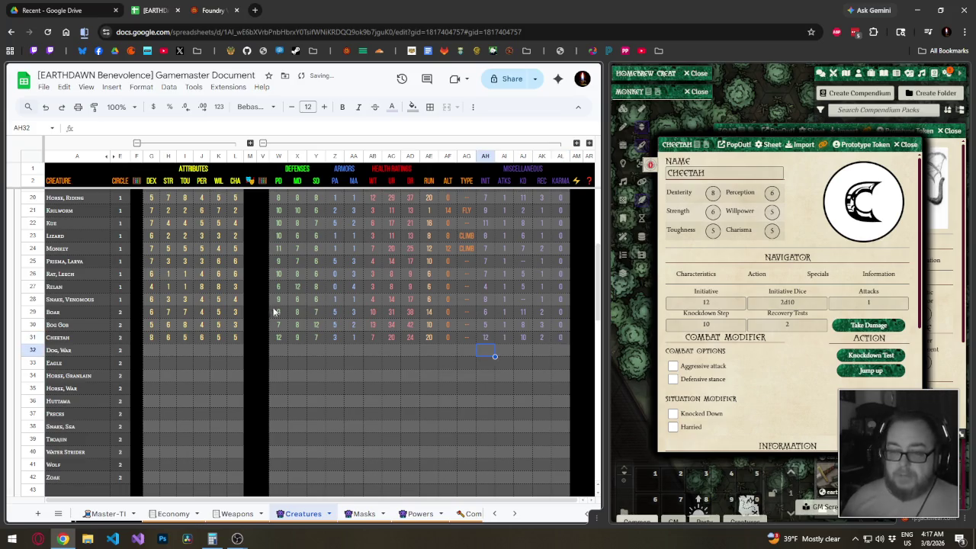
click(158, 353)
click(721, 249)
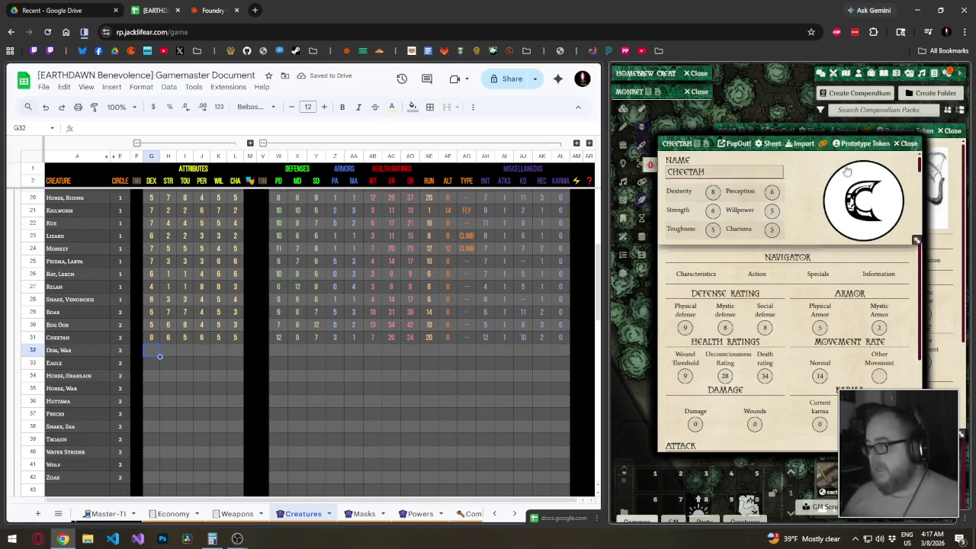
Enter the Dog, War's attributes 5, 6, 5, 4 in row 32.
click(152, 354)
text(5)
key(Tab)
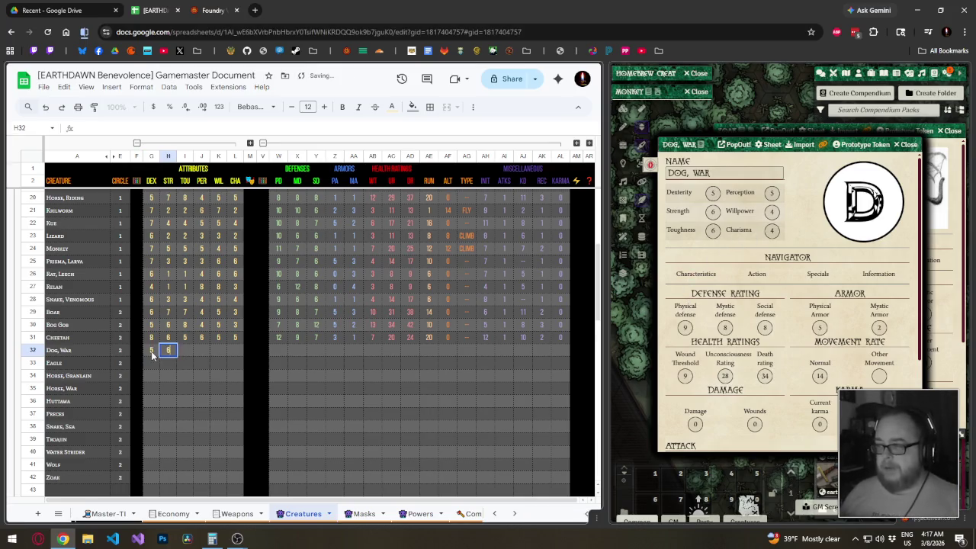
text(6)
key(Tab)
text(6)
key(Tab)
text(5)
key(Tab)
text(4)
key(Tab)
text(4)
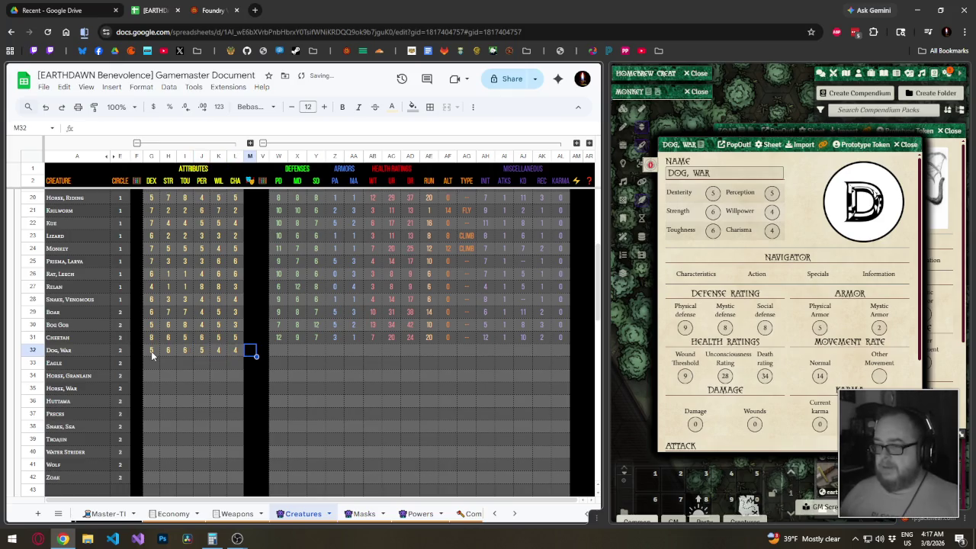
key(Tab)
key(Tab)
key(Tab)
Enter the Dog, War's defense and armor values 9, 8, 8, 5, 2, 9, 28.
text(9)
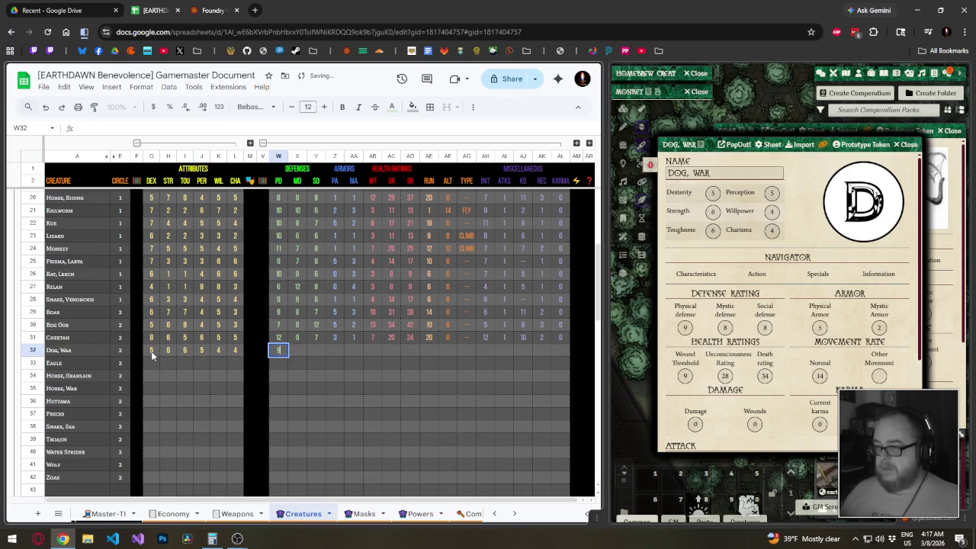
key(Tab)
text(8)
key(Tab)
text(8	5)
key(Tab)
text(2	)
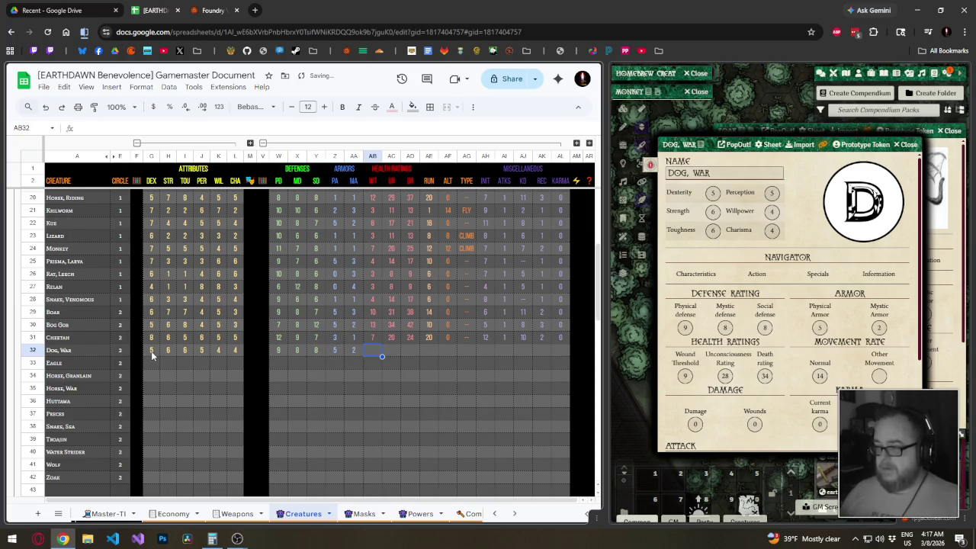
text(9	28)
Enter the Dog, War's health 34 and 14, movement 0 and type '-'.
key(Tab)
text(34)
key(Tab)
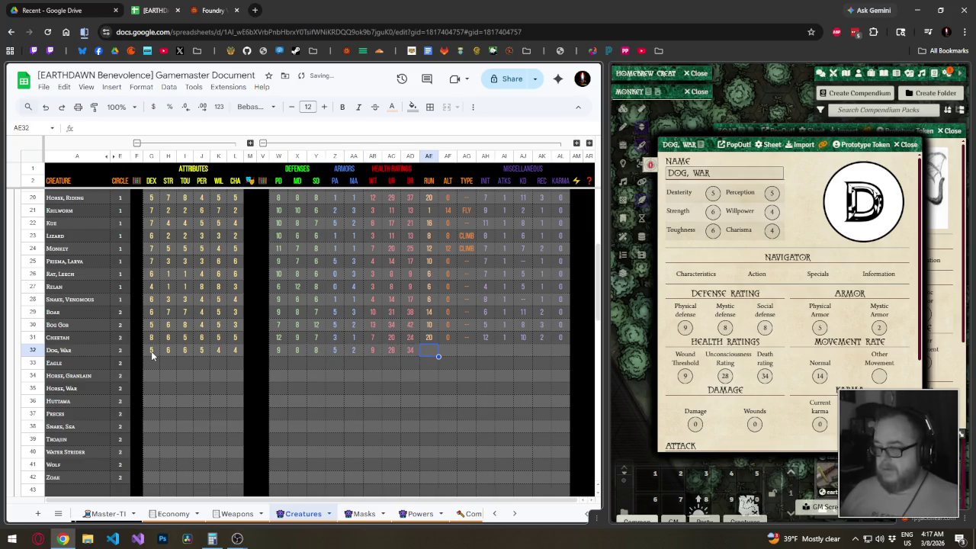
text(14)
key(Tab)
text(0)
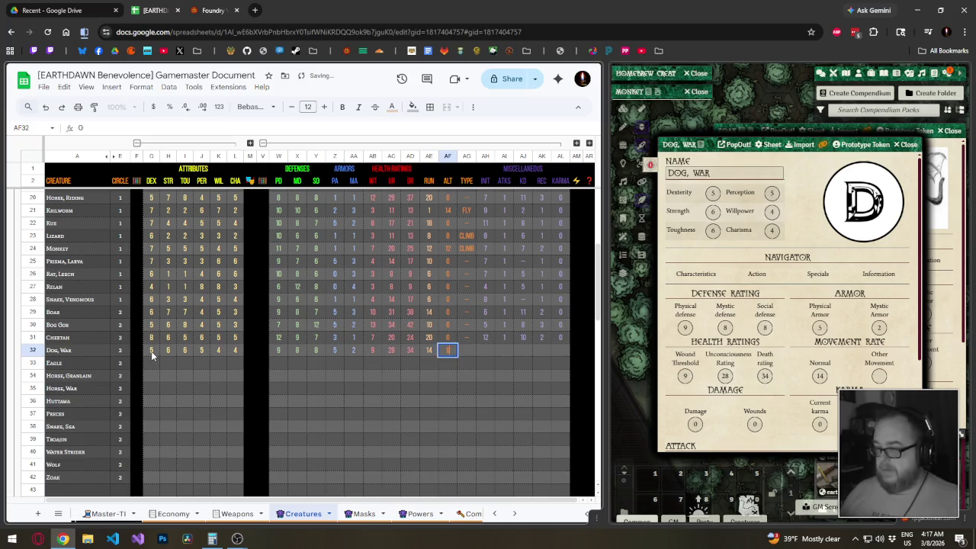
key(Tab)
text(-)
key(Tab)
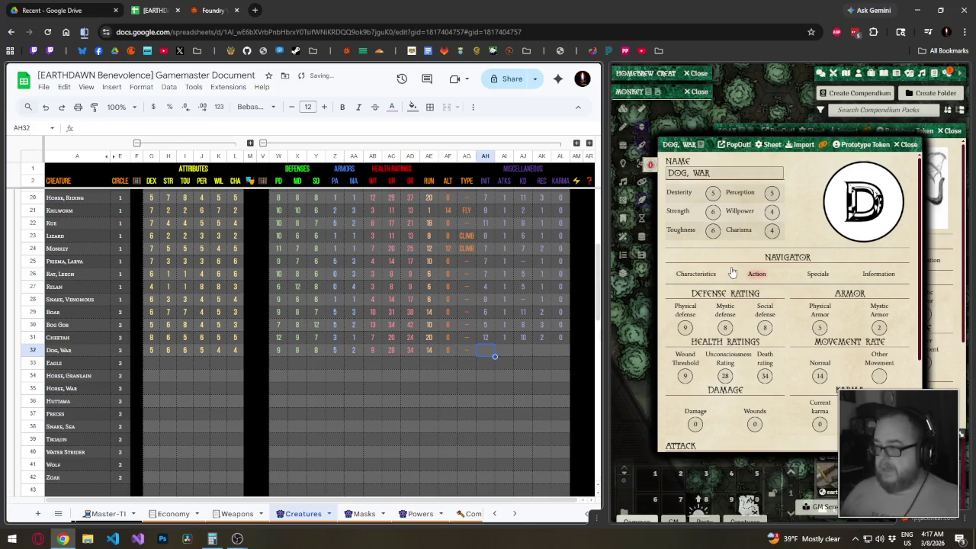
Fill the Dog, War's combat stats: initiative 7, 1 attack, knockdown 10, recovery 2, karma 0.
click(756, 273)
click(482, 354)
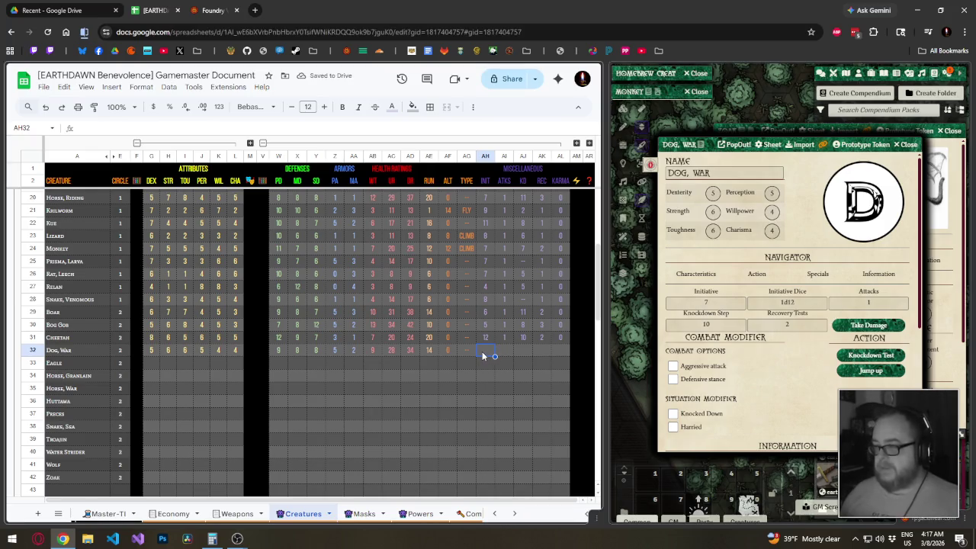
text(7)
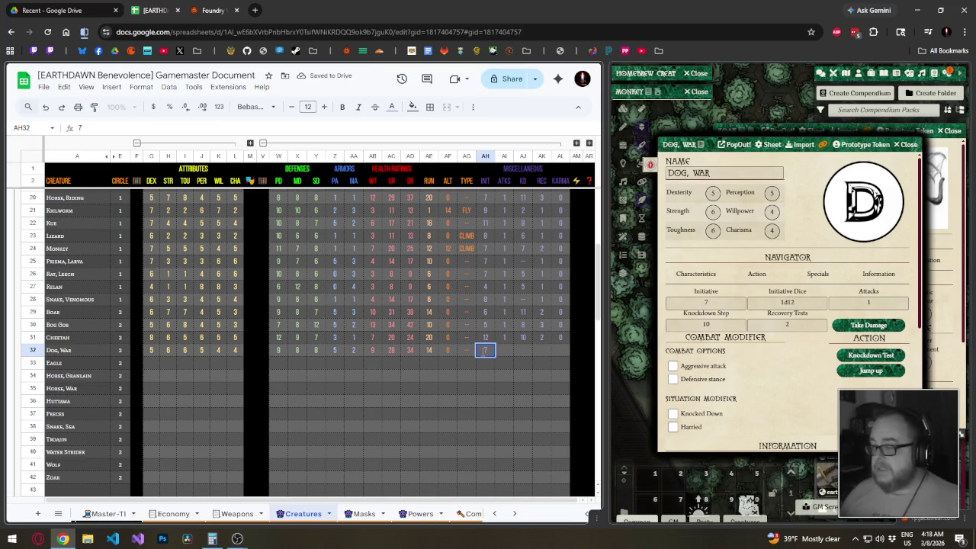
key(Tab)
text(1)
key(Tab)
text(10	2	0)
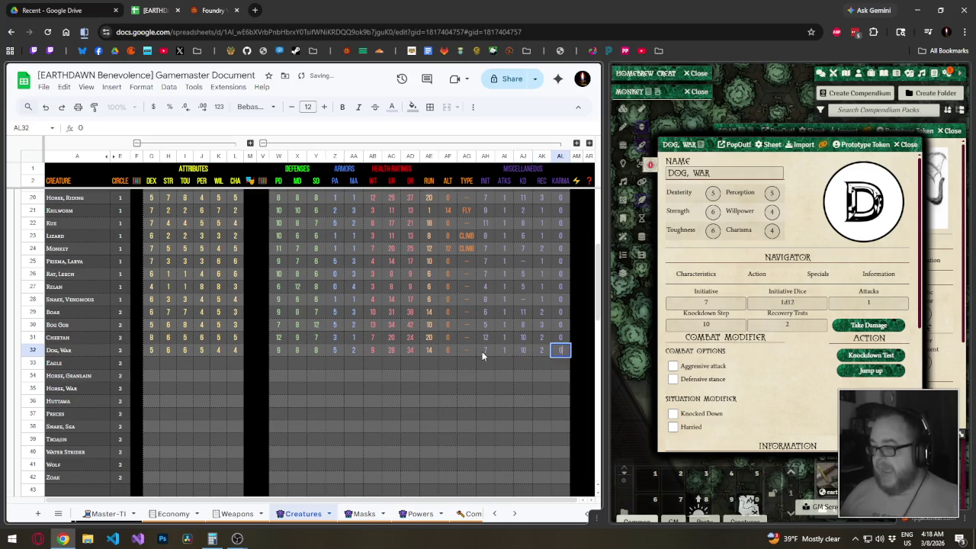
click(145, 366)
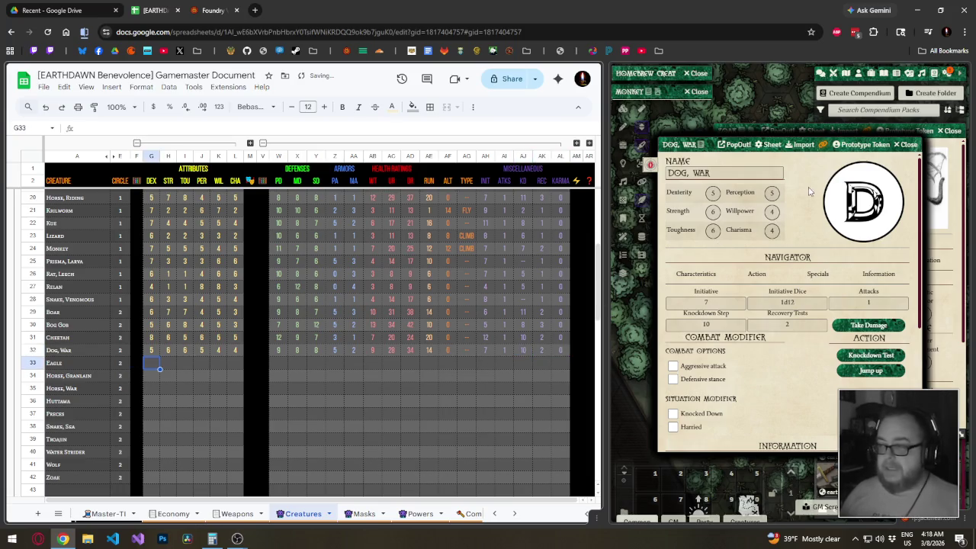
click(904, 144)
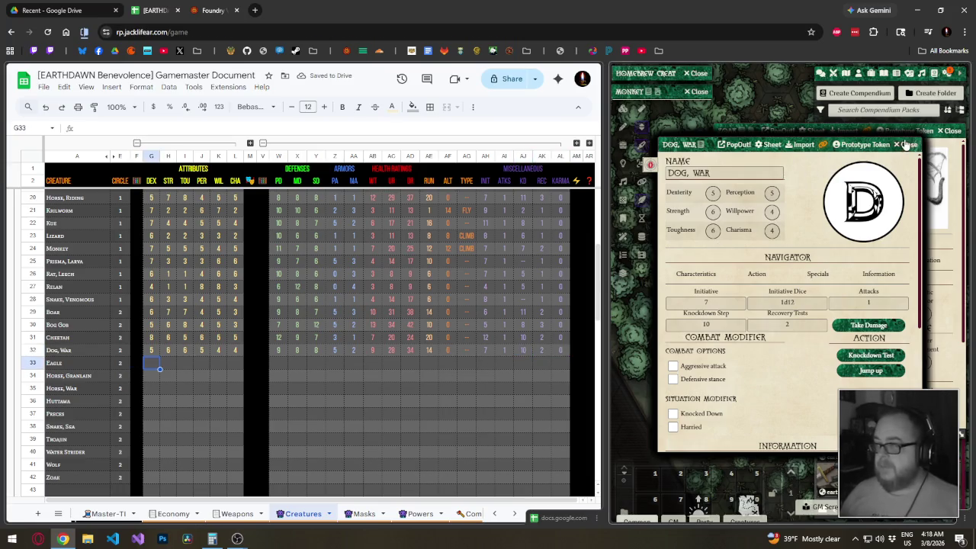
click(155, 366)
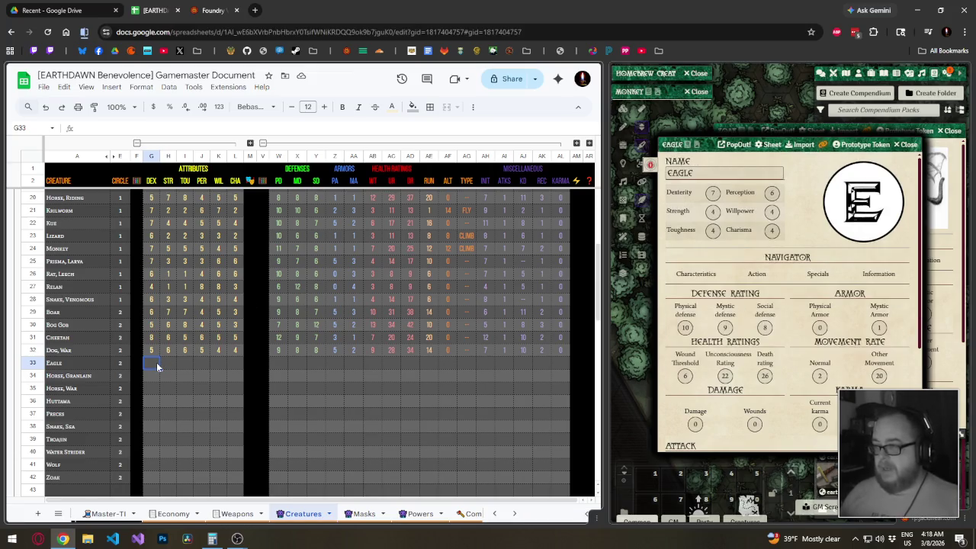
Enter the Eagle's attributes (7, 4, 4, 6, 4, 4), then defenses and armor (10, 9, 8, 0, 1, 6).
text(7	4	4	6	4	)
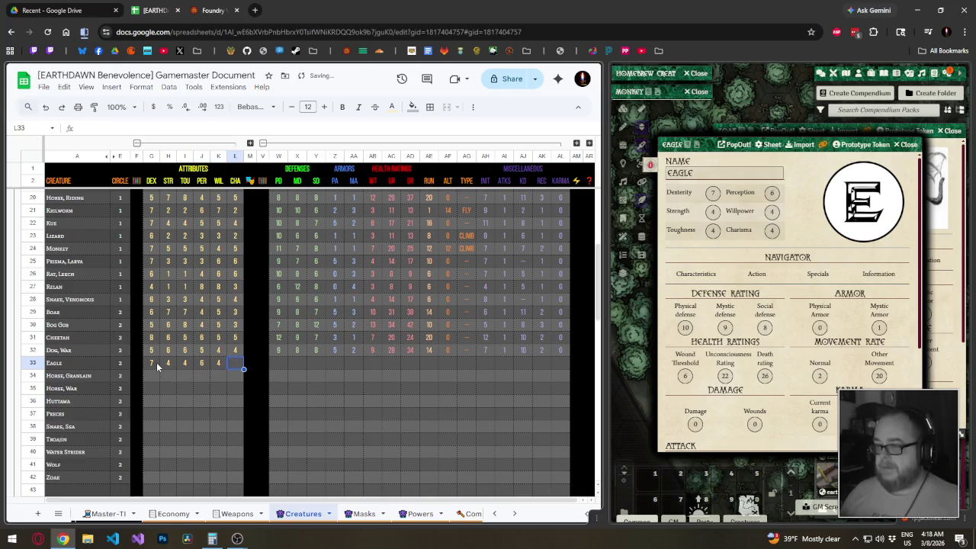
text(4)
key(Tab)
key(Tab)
key(Tab)
text(10)
key(Tab)
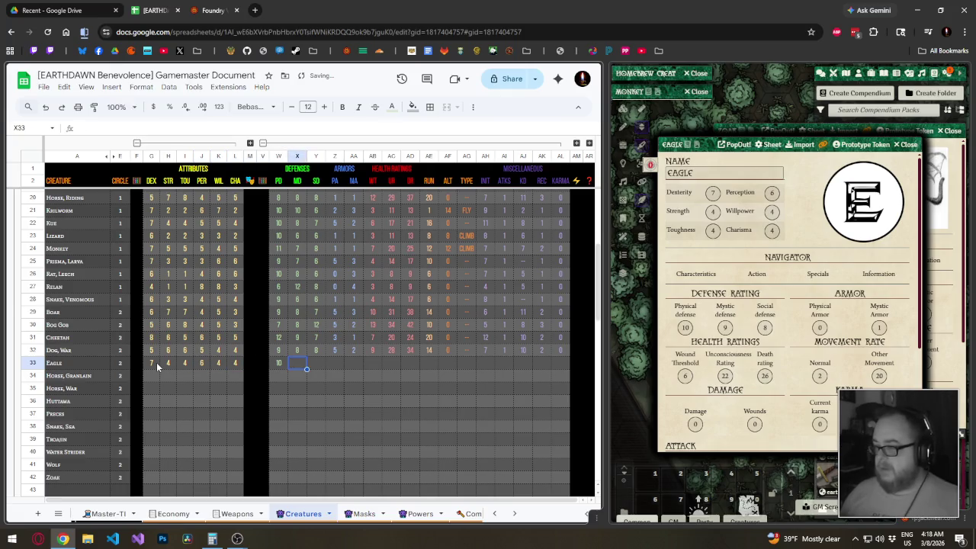
text(9	8)
key(Tab)
text(0	1	)
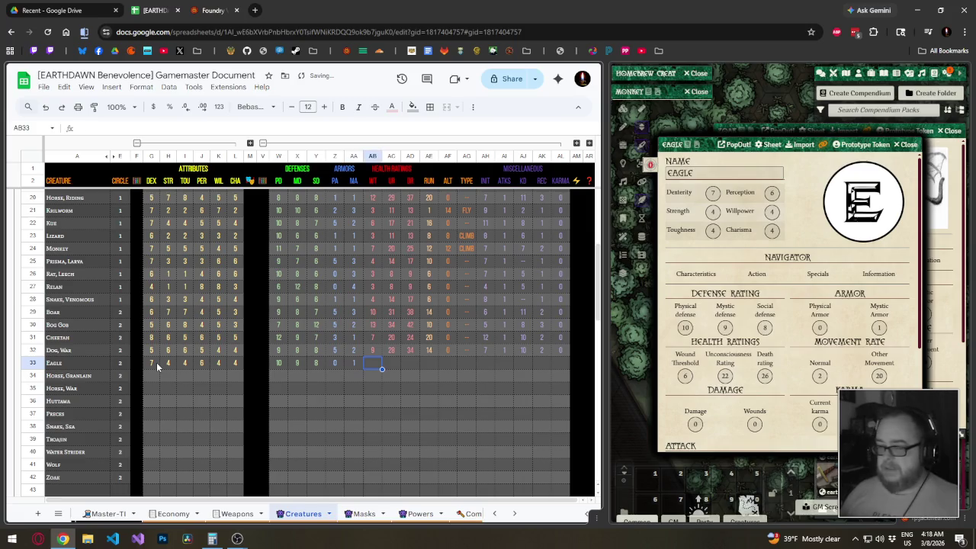
text(6)
Enter the Eagle's health ratings 22 and 26.
key(Tab)
text(22)
key(Tab)
text(26)
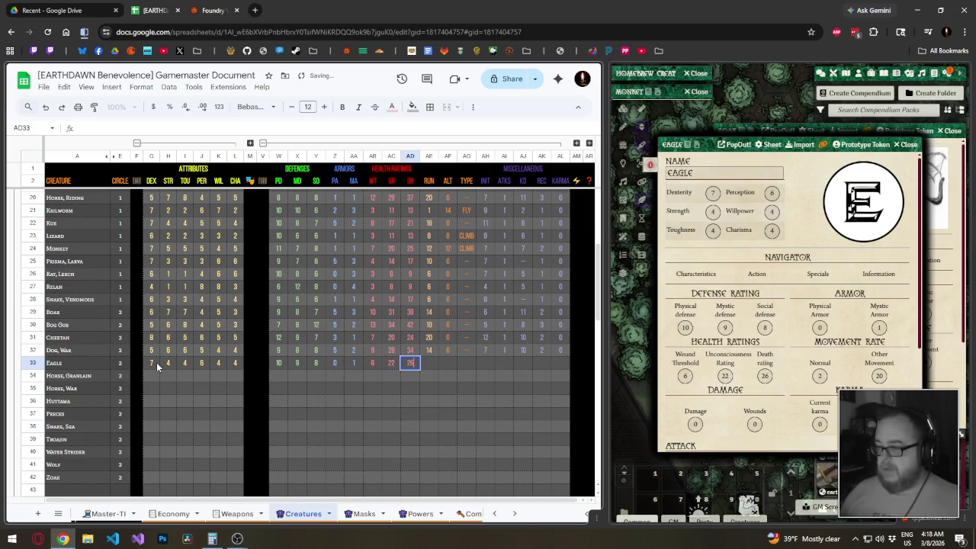
key(Tab)
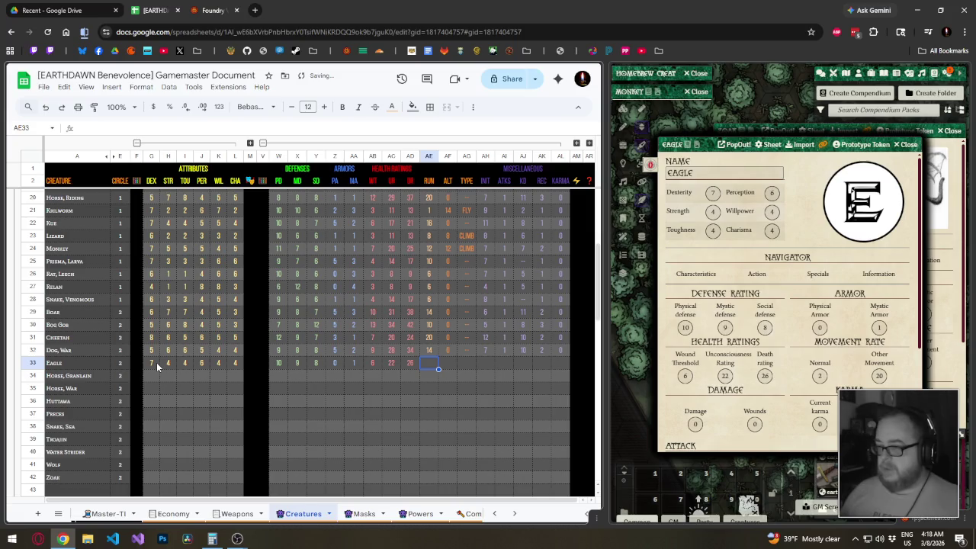
Set the Eagle's movement to 2 and 20 with movement type FLY.
text(2)
key(Tab)
text(20)
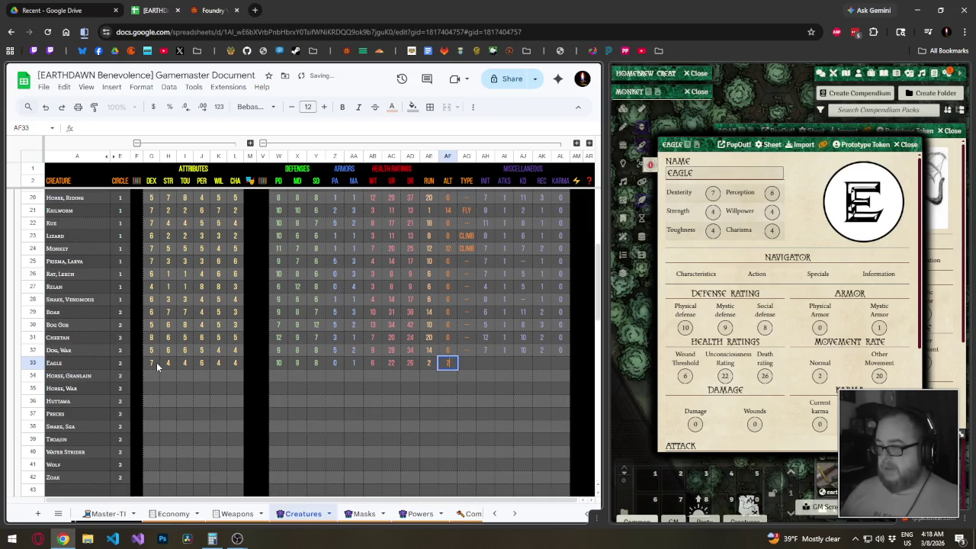
key(Tab)
text(fly)
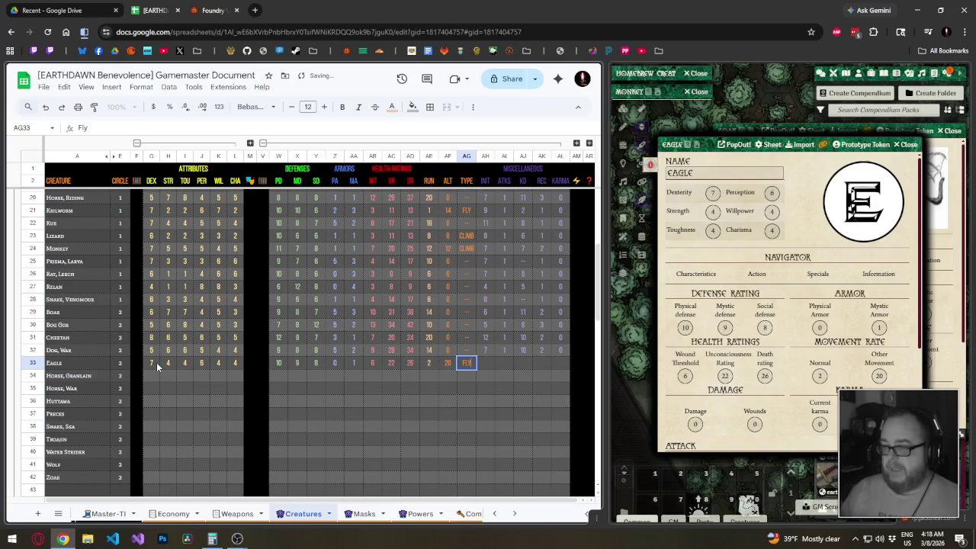
key(Return)
key(Up)
key(Right)
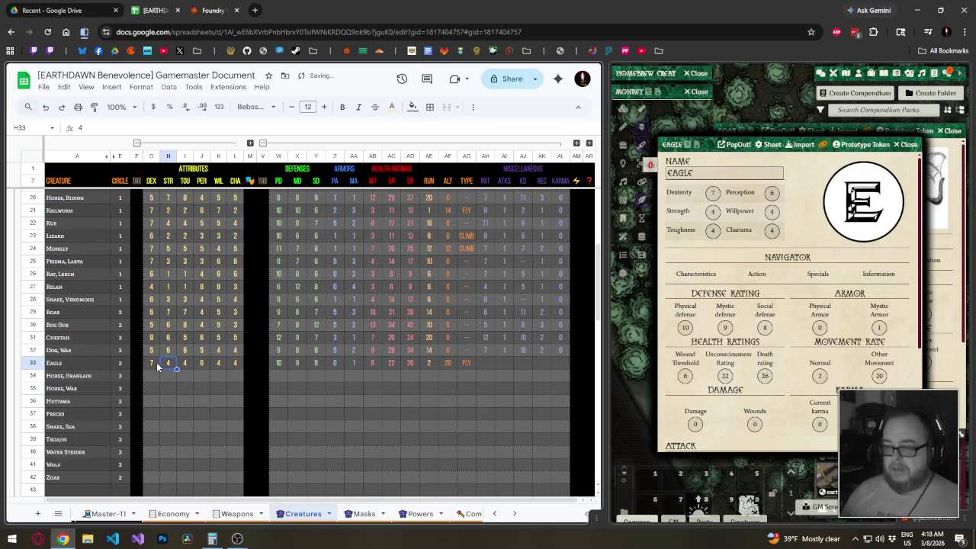
Fill the Eagle's combat stats: initiative, 1 attack, knockdown 4, recovery 1, karma 0.
click(492, 363)
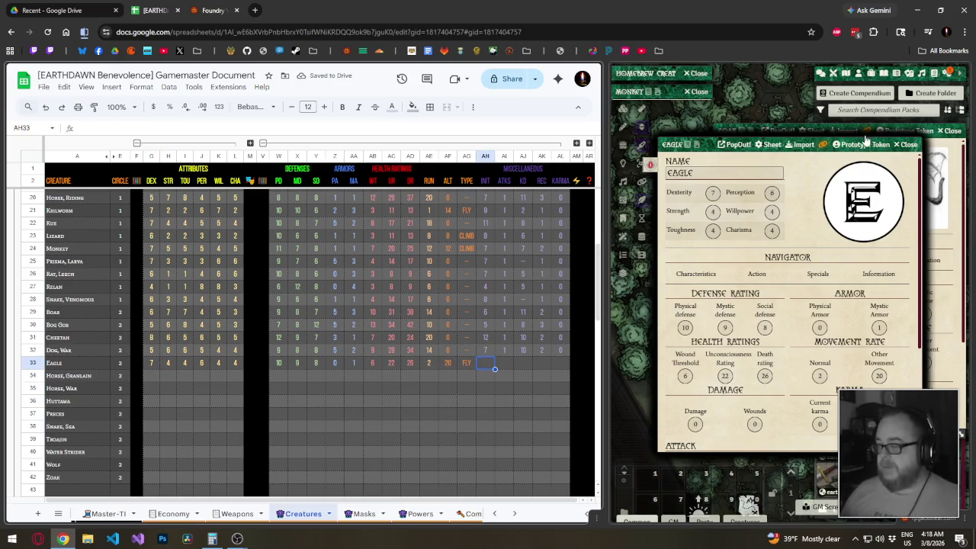
text(7)
key(Tab)
text(1)
key(Tab)
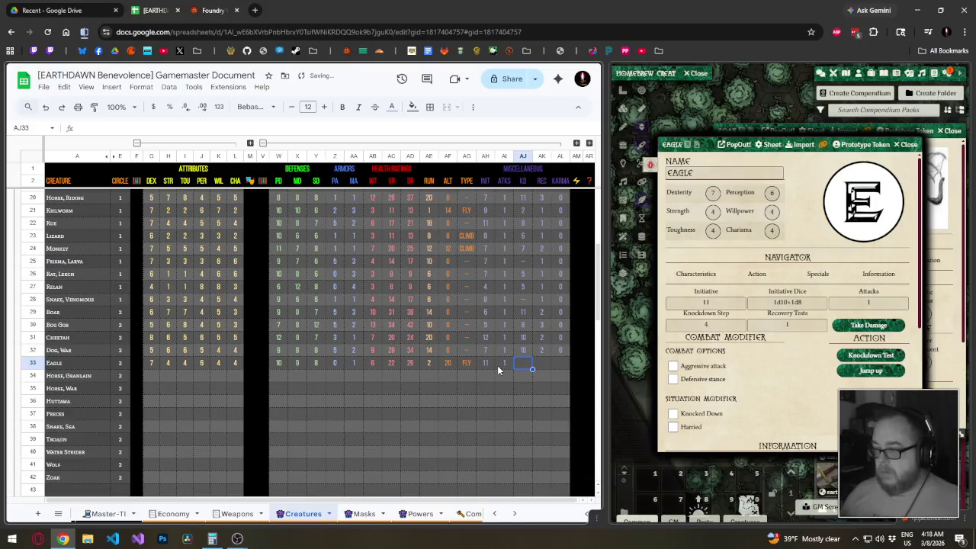
text(4)
key(Tab)
text(1)
key(Tab)
text(0)
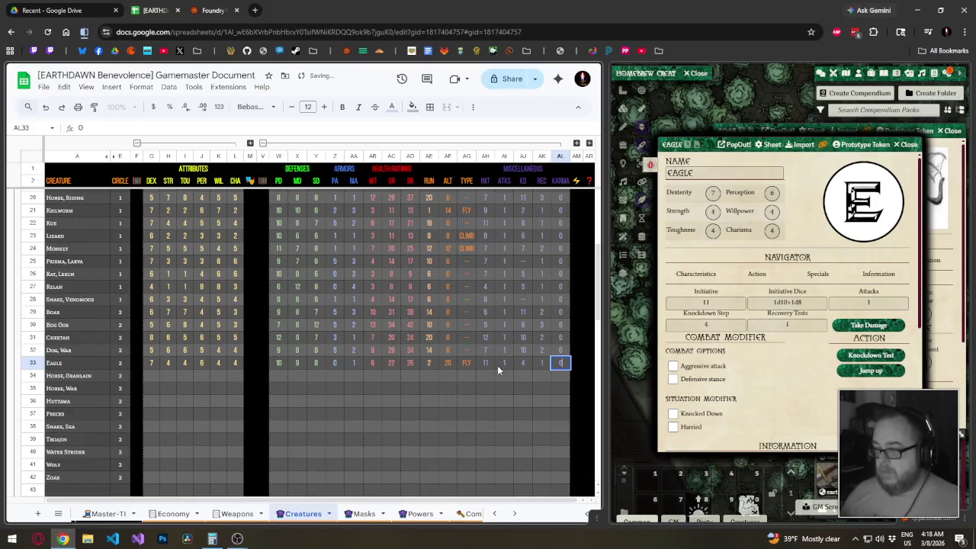
key(Return)
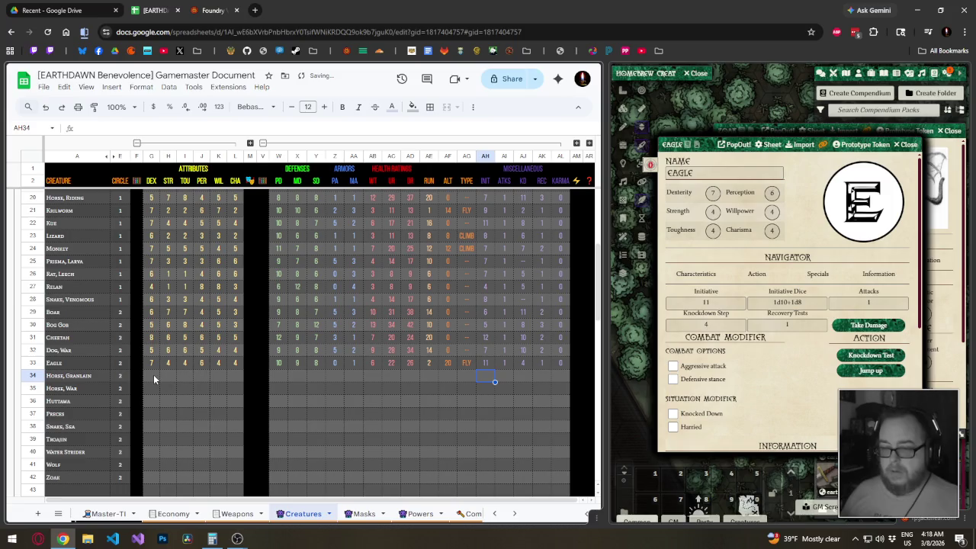
click(154, 379)
click(907, 145)
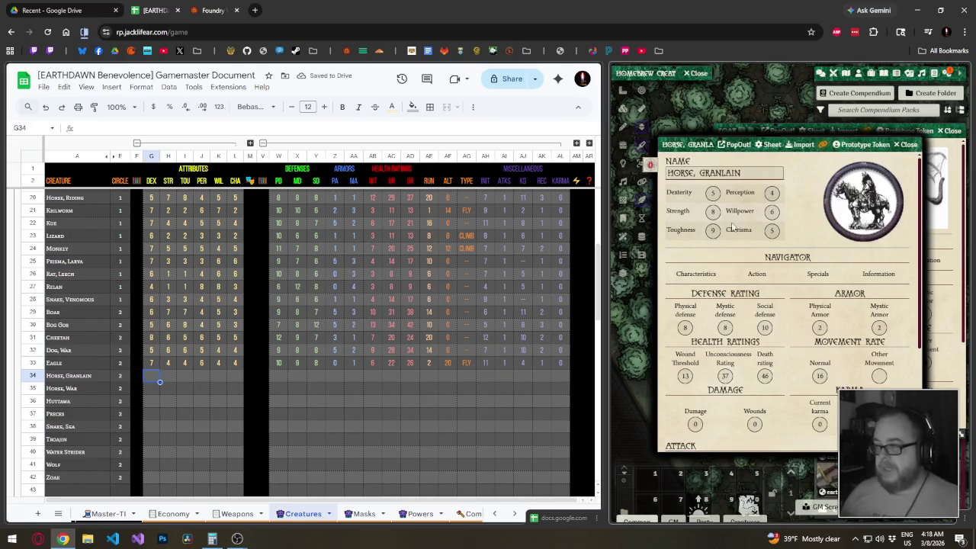
Enter Horse, Granlain's attributes 5, 8, 9, 4, 6, 5 in row 34.
click(156, 379)
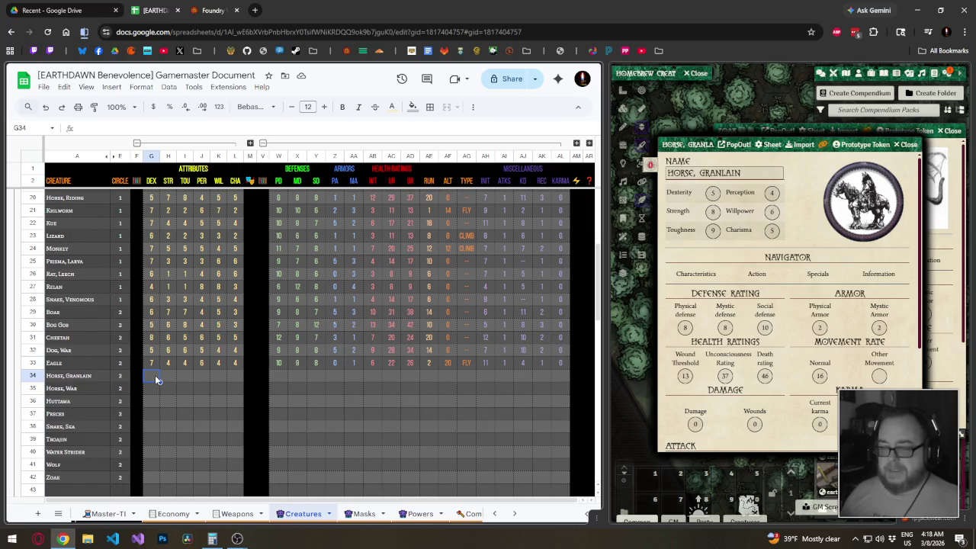
text(5)
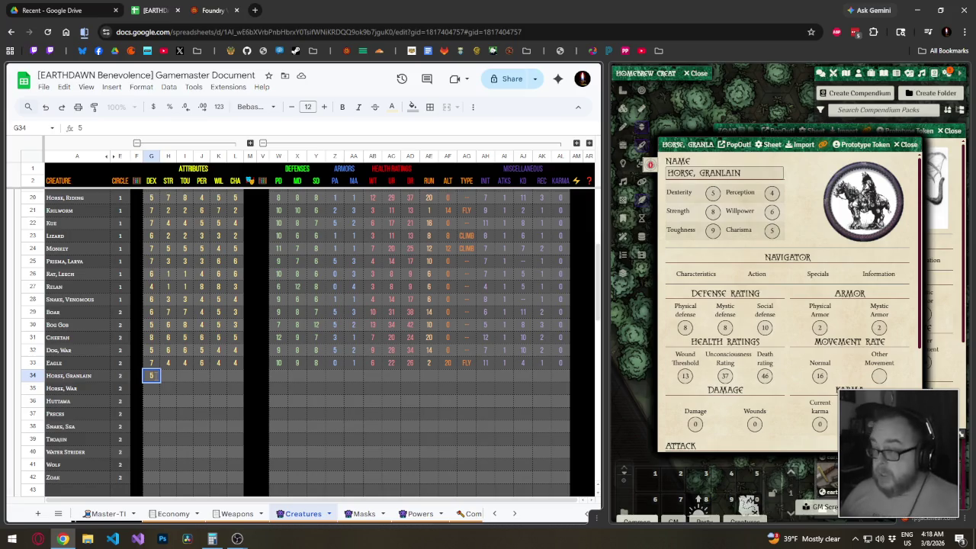
key(Tab)
text(8)
key(Tab)
text(9)
key(Tab)
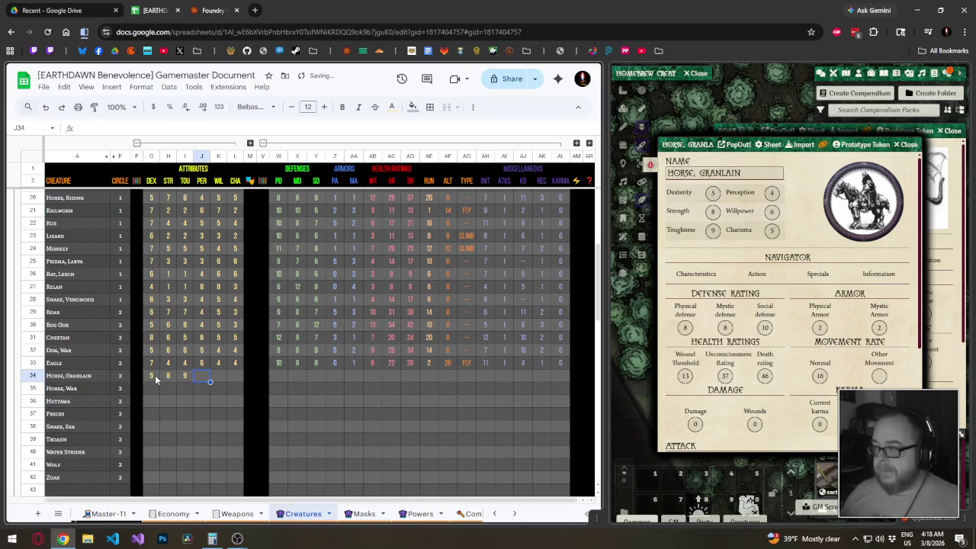
text(4)
key(Tab)
text(6)
key(Tab)
text(5)
key(Tab)
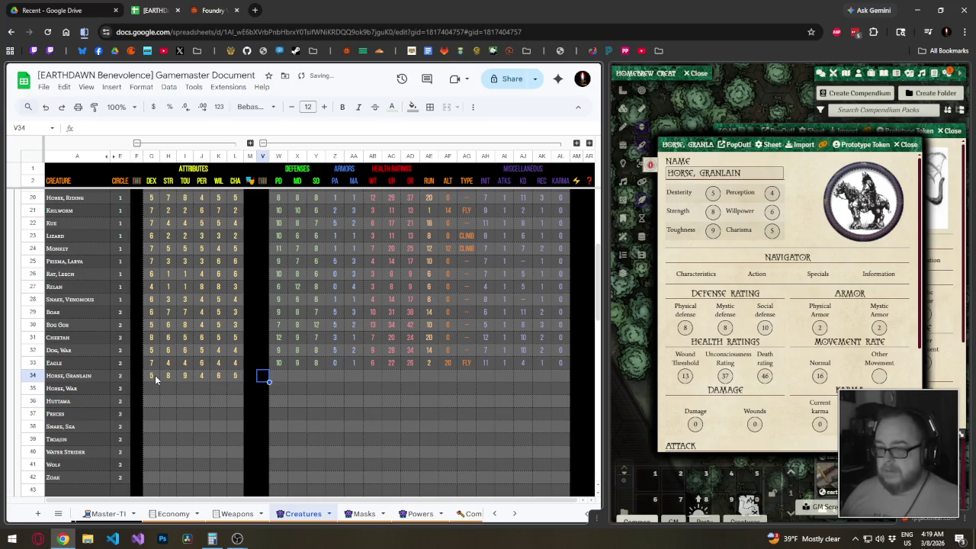
key(Tab)
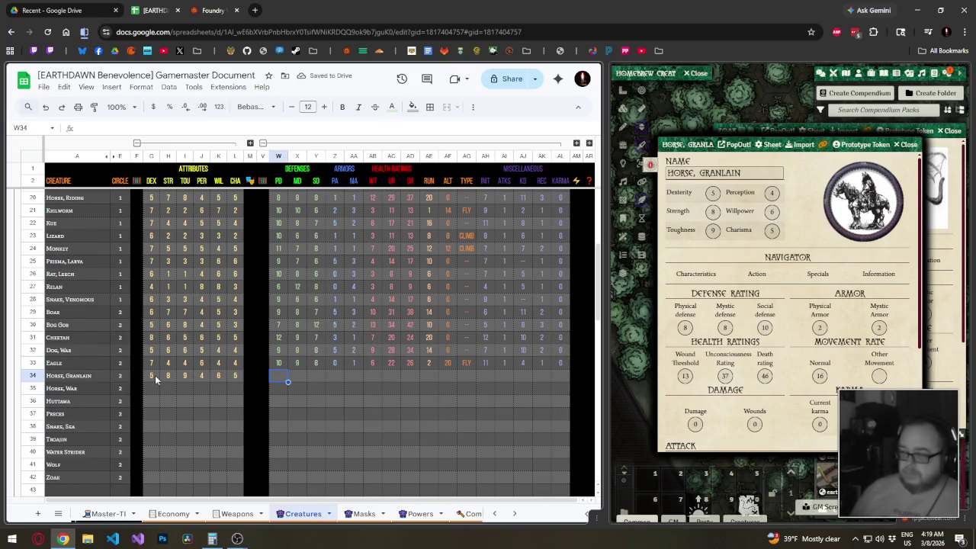
Enter Horse, Granlain's defenses 8, 9, 10 and armor 2, 2.
text(8)
key(Tab)
text(9)
key(Tab)
text(10)
key(Tab)
text(2)
key(Tab)
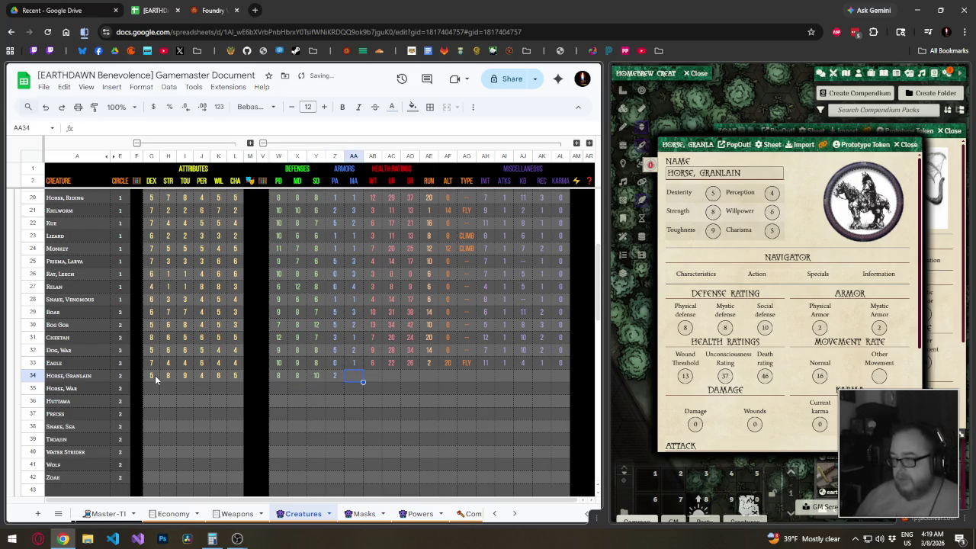
text(2)
key(Tab)
Enter wound threshold 13, unconsciousness 37, death 46, run 16 and alternate movement 0.
text(13)
key(Tab)
text(3)
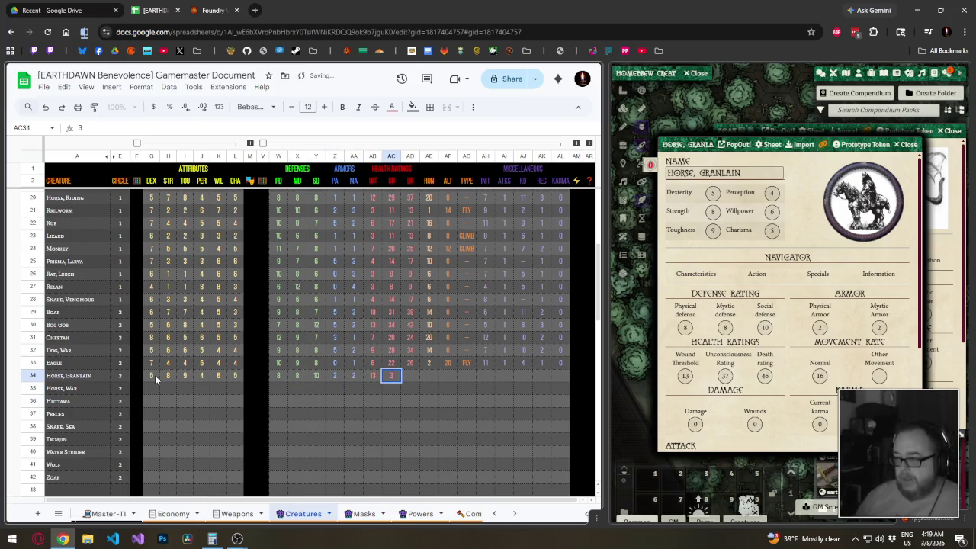
text(7)
key(Tab)
text(46)
key(Tab)
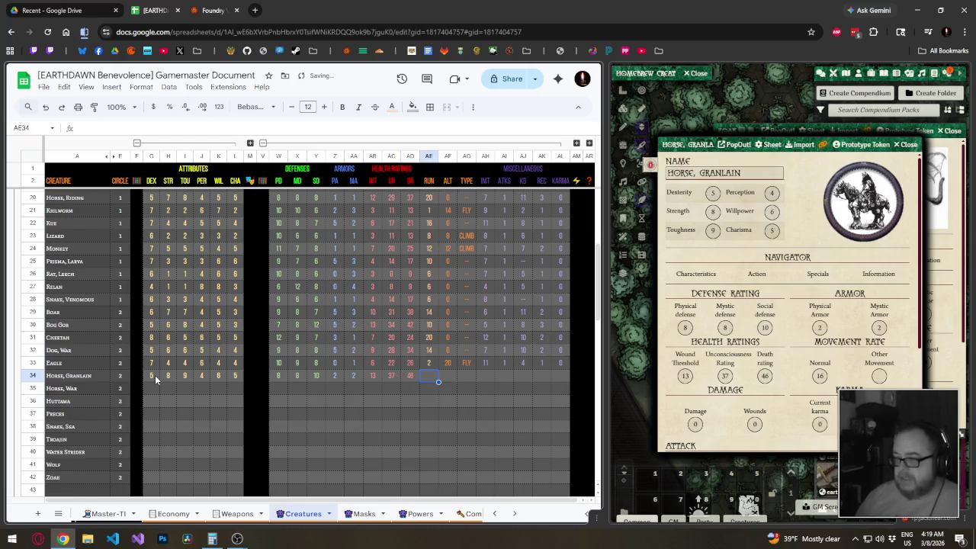
text(16)
key(Tab)
text(0)
key(Tab)
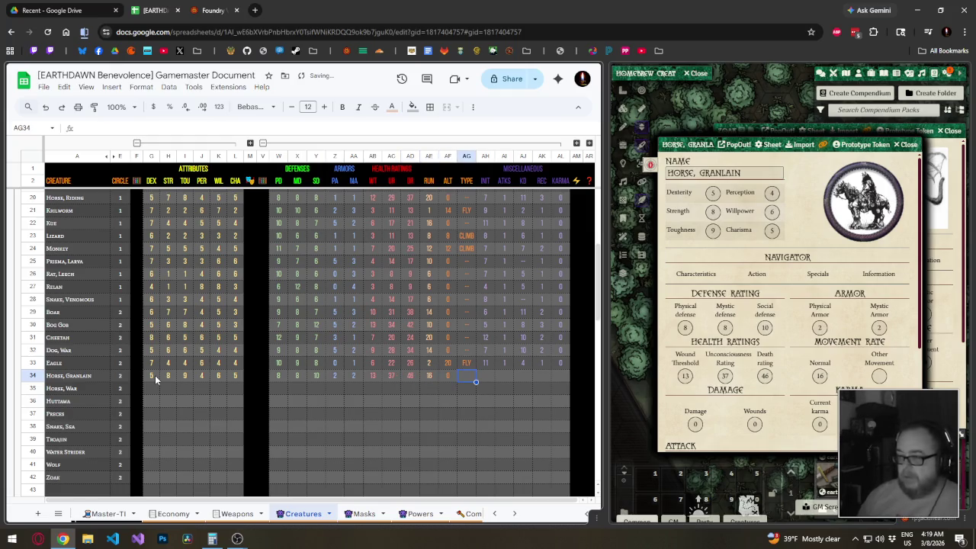
Check Foundry's Action tab, then enter type '-', initiative 5, 1 attack, knockdown 12, recovery 3.
click(759, 273)
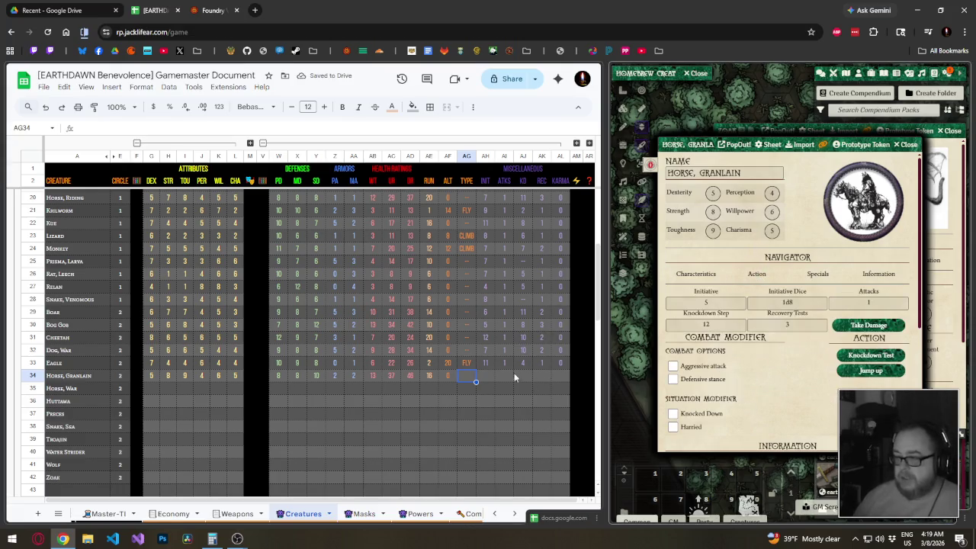
click(471, 380)
text(--)
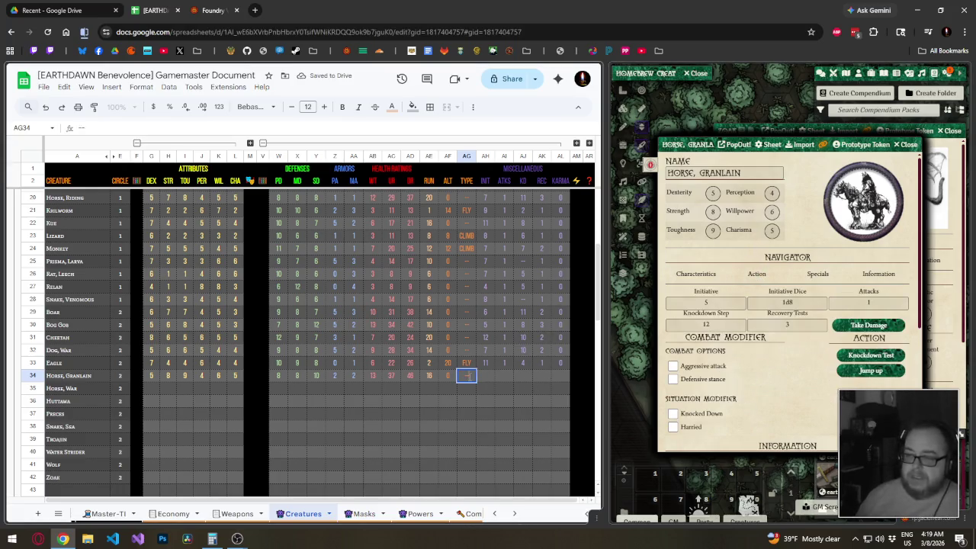
key(Tab)
text(5)
key(Tab)
text(1)
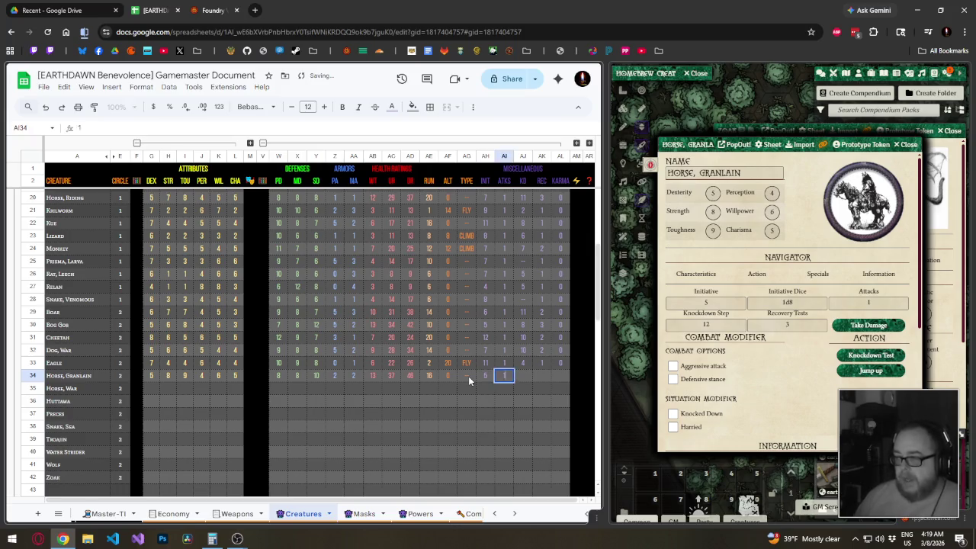
key(Tab)
text(12	3)
key(Return)
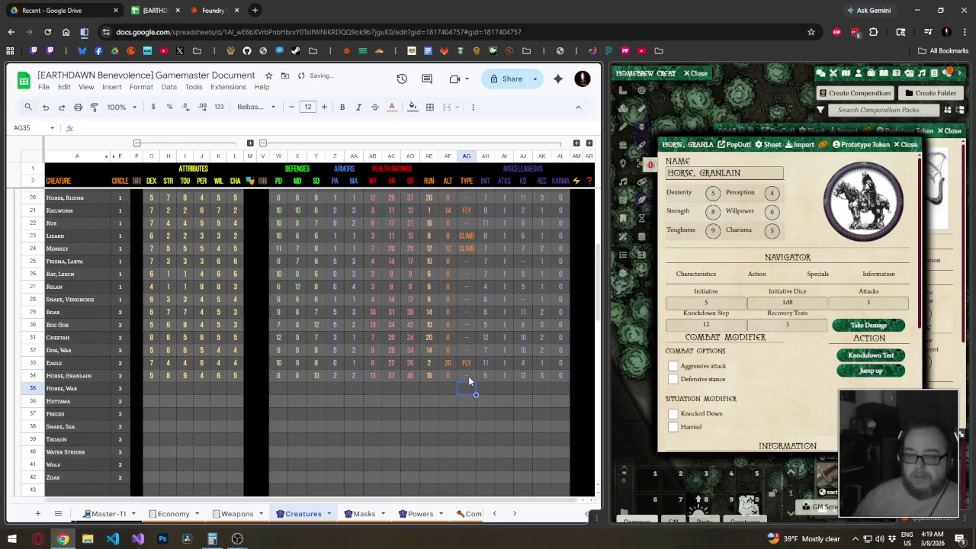
click(152, 392)
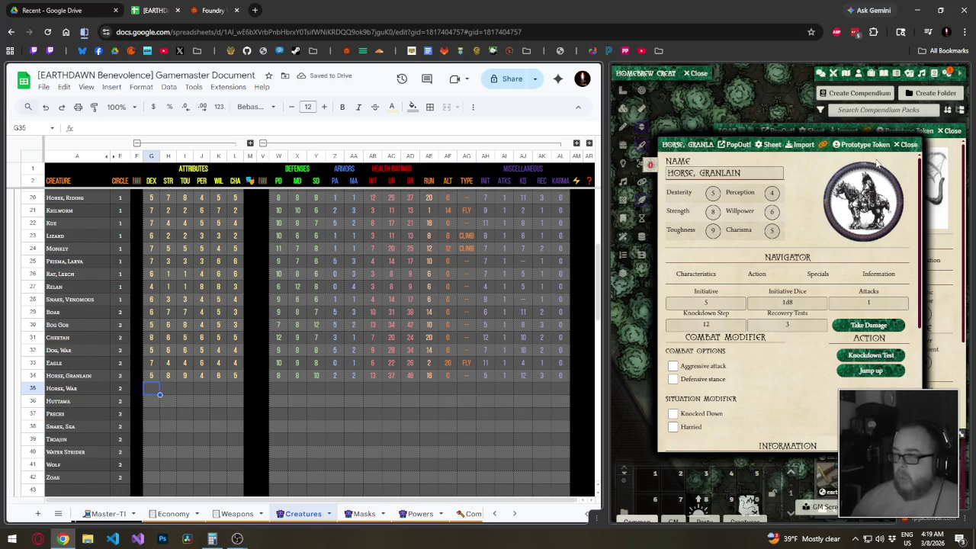
click(908, 144)
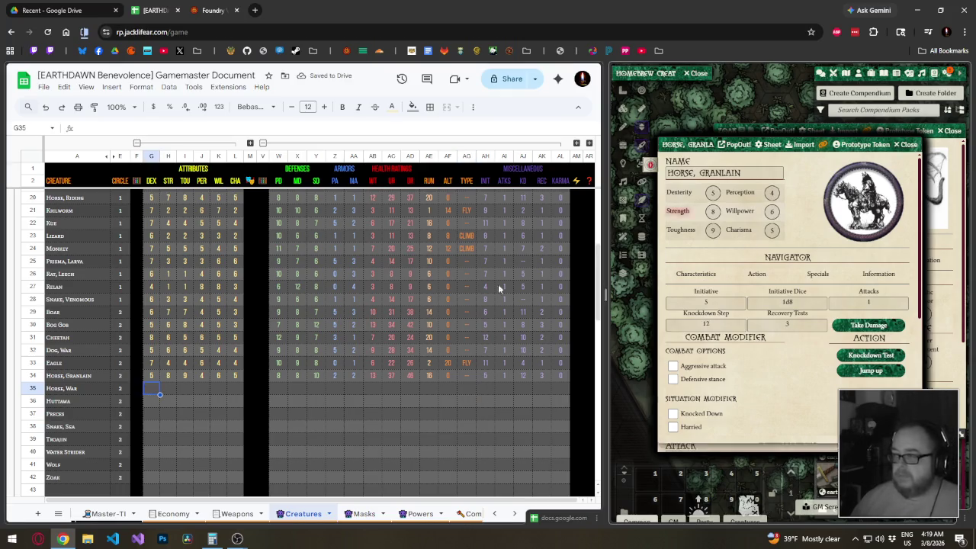
Enter Horse, War's attribute values in row 35, fixing a mistyped entry.
click(151, 390)
text(6)
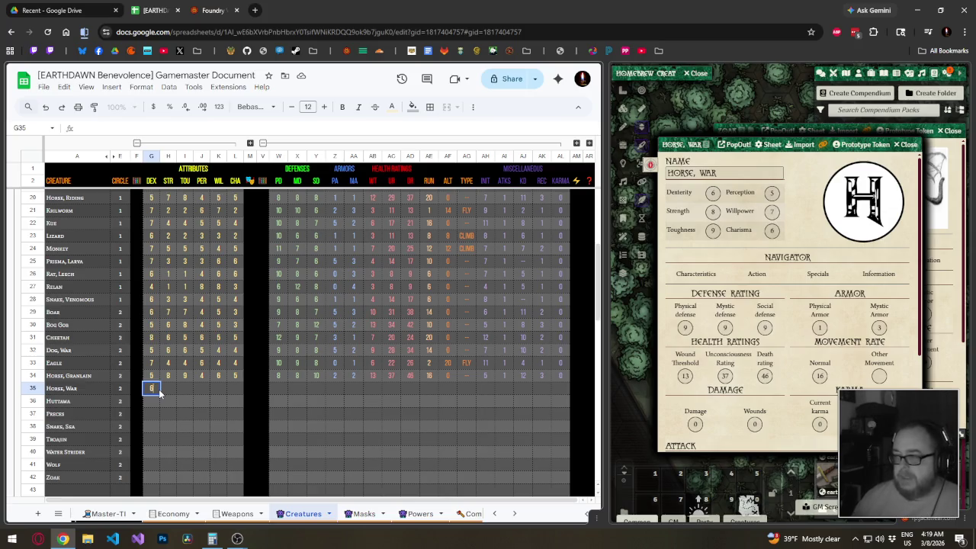
key(Tab)
text(5)
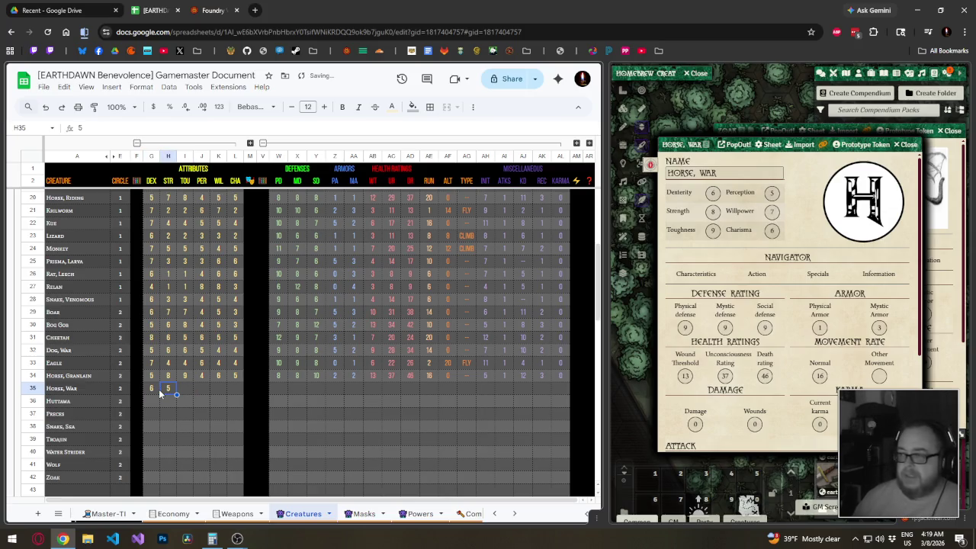
key(BackSpace)
text(8)
key(Tab)
text(9)
key(Tab)
text(5)
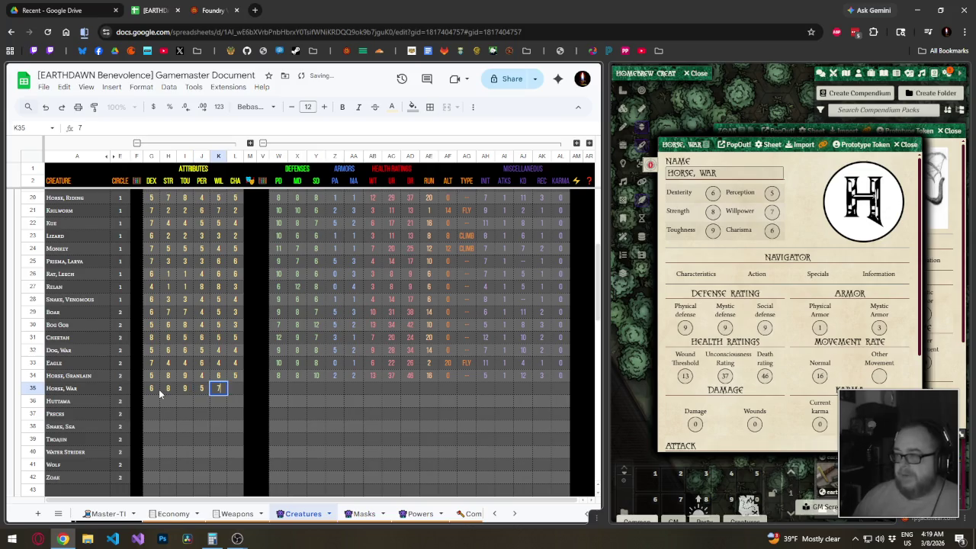
key(Tab)
text(6)
key(Tab)
key(Tab)
key(Tab)
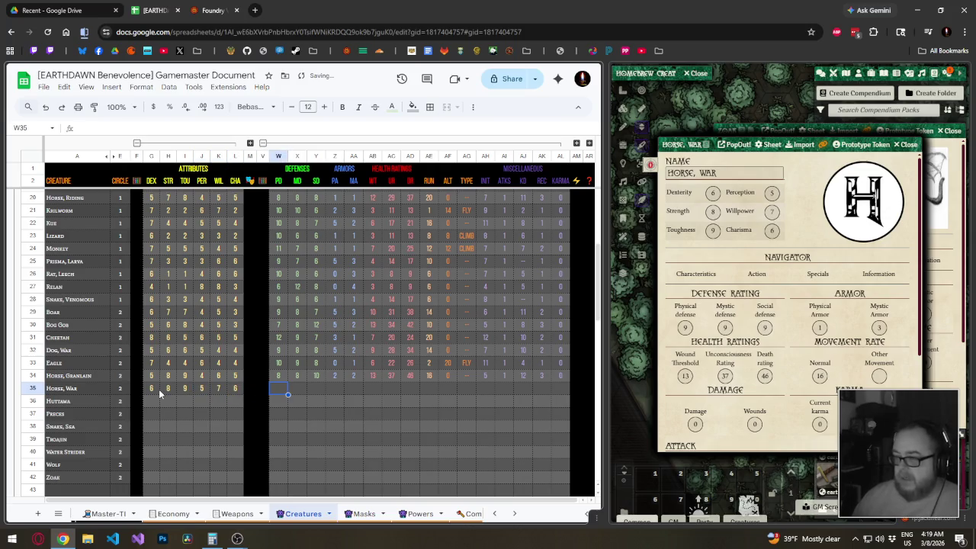
Enter Horse, War's defenses 9, 9, 9 and armor 1 and 3.
text(9)
key(Tab)
text(9	9	1)
key(Tab)
text(3)
key(Tab)
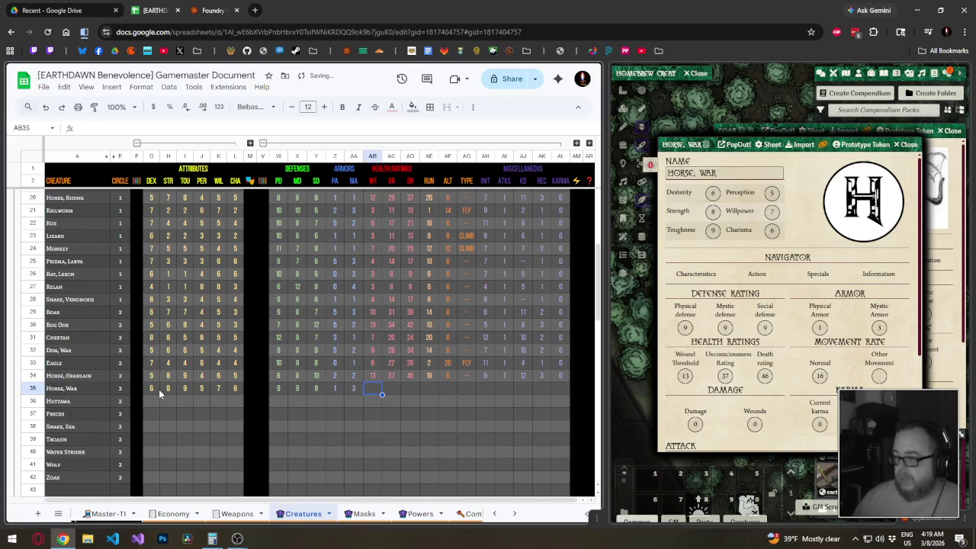
Enter wound 13, unconsciousness 37, death 46, run 16, alternate movement 0 and type '-'.
text(13)
key(Tab)
text(37)
key(Tab)
text(46)
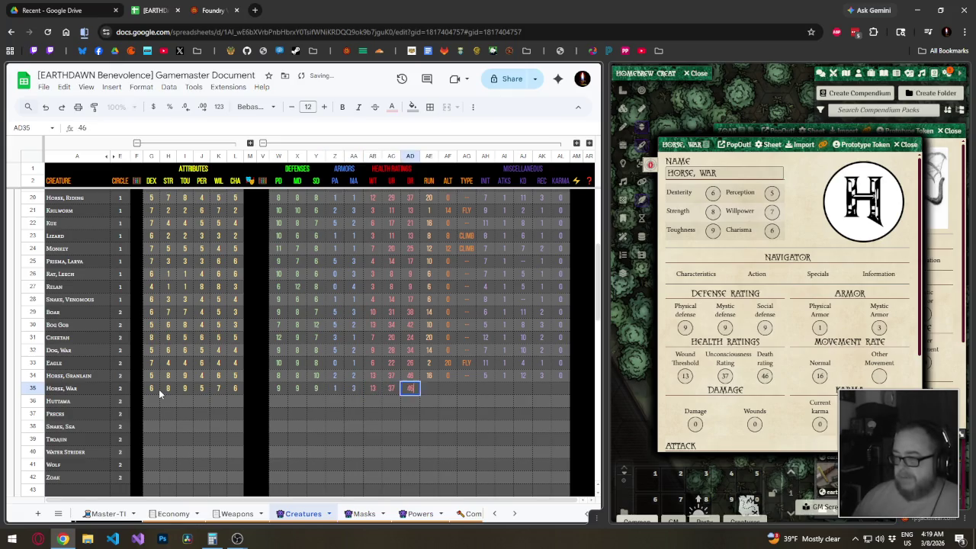
key(Tab)
text(16)
key(Tab)
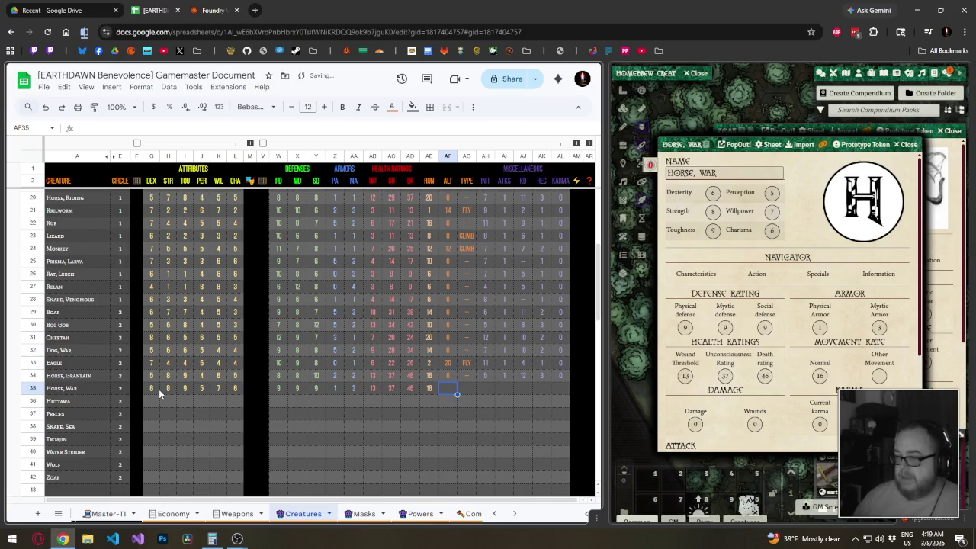
text(0)
key(Tab)
text(-)
key(Tab)
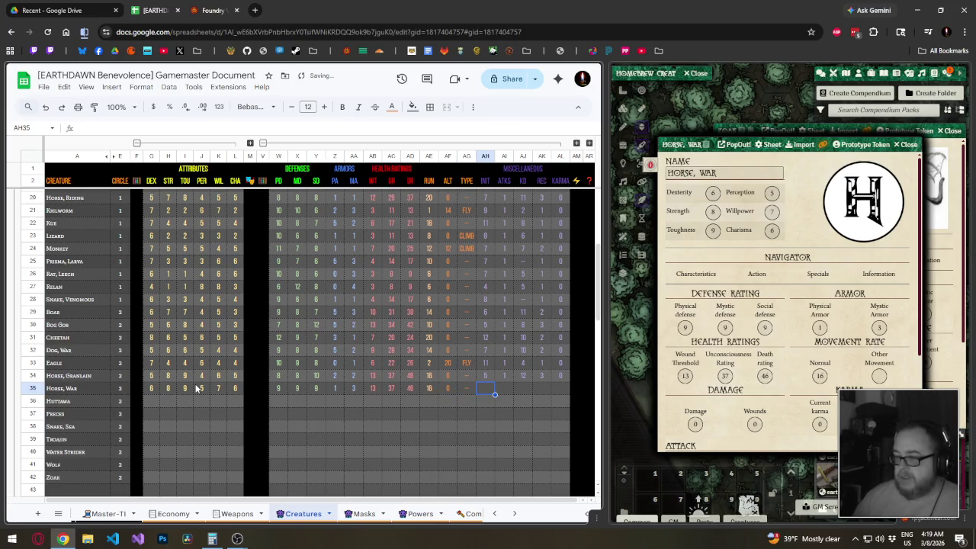
From Foundry's Action tab, enter initiative 8, 1 attack, knockdown 12, recovery 3, karma 0.
click(757, 273)
text(8)
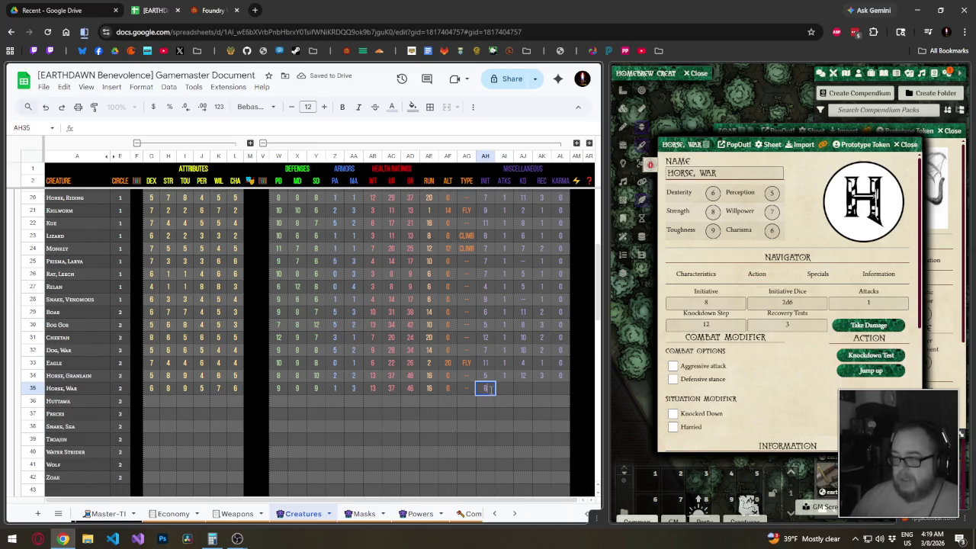
key(Tab)
text(1)
key(Tab)
text(12)
key(Tab)
text(3	)
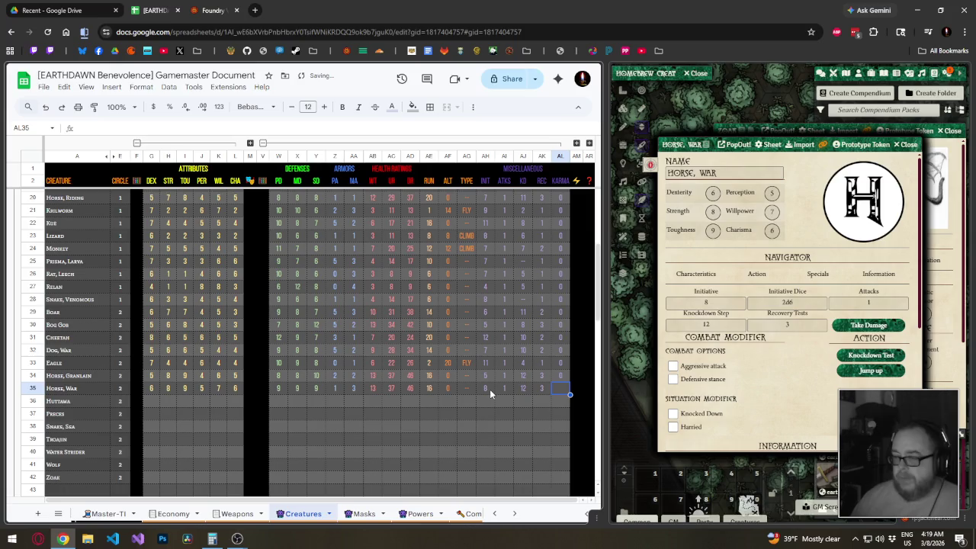
text(0)
key(Return)
click(148, 402)
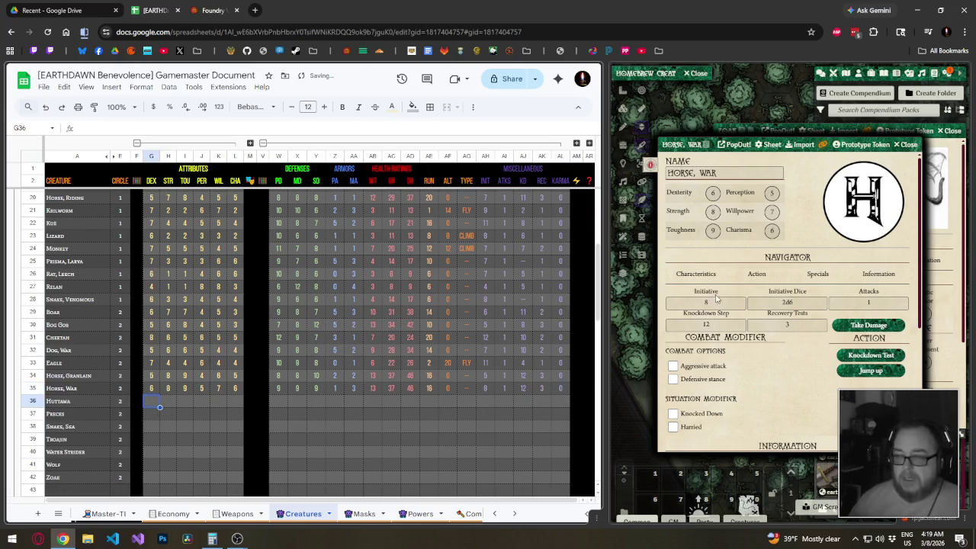
click(908, 144)
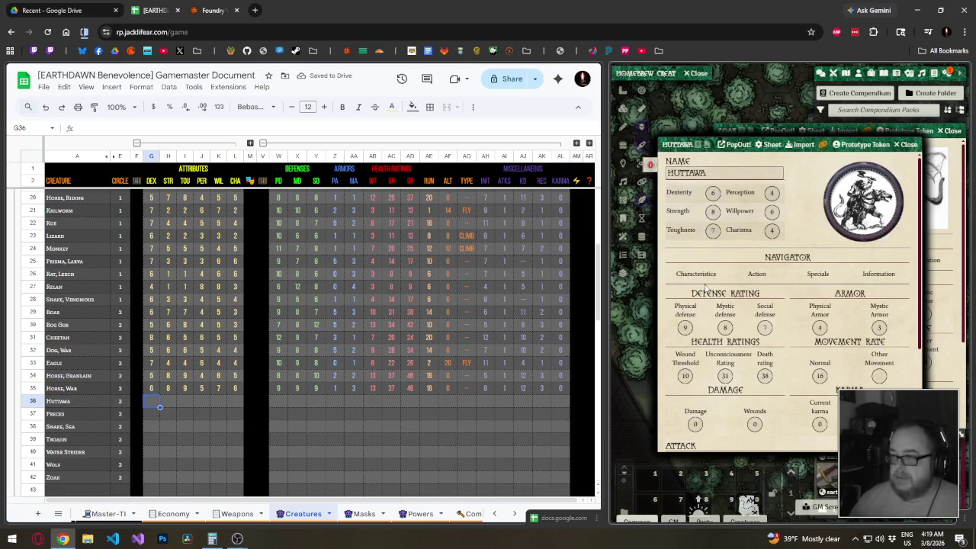
Enter Huttawa's attributes 6, 8, 7, 4, 6, 4 and defenses 9, 9, 7 in row 36.
click(150, 406)
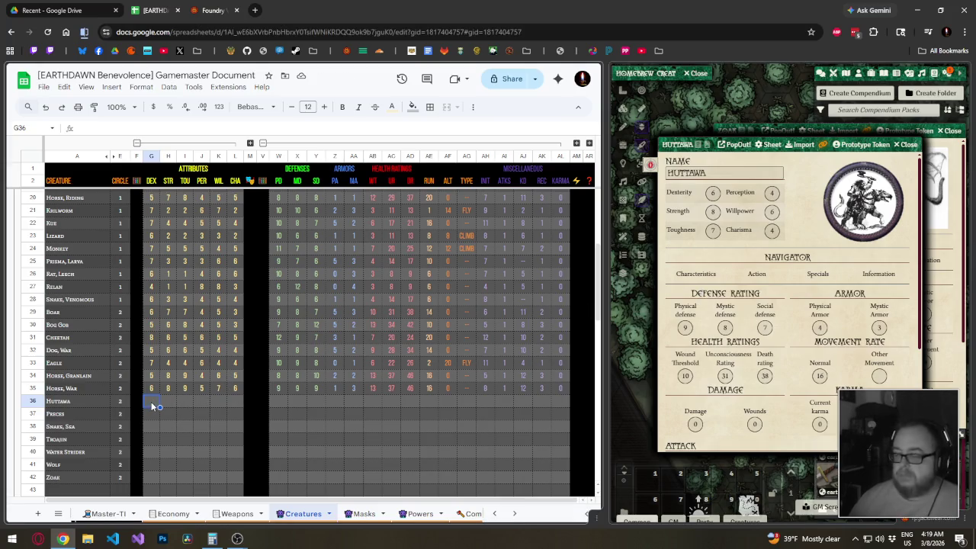
text(6	8	)
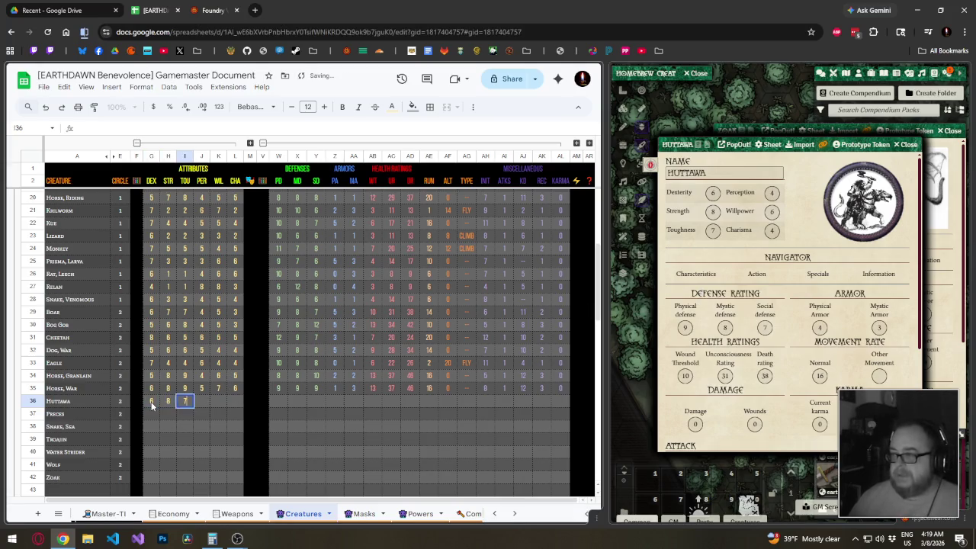
text(7	4	6	4)
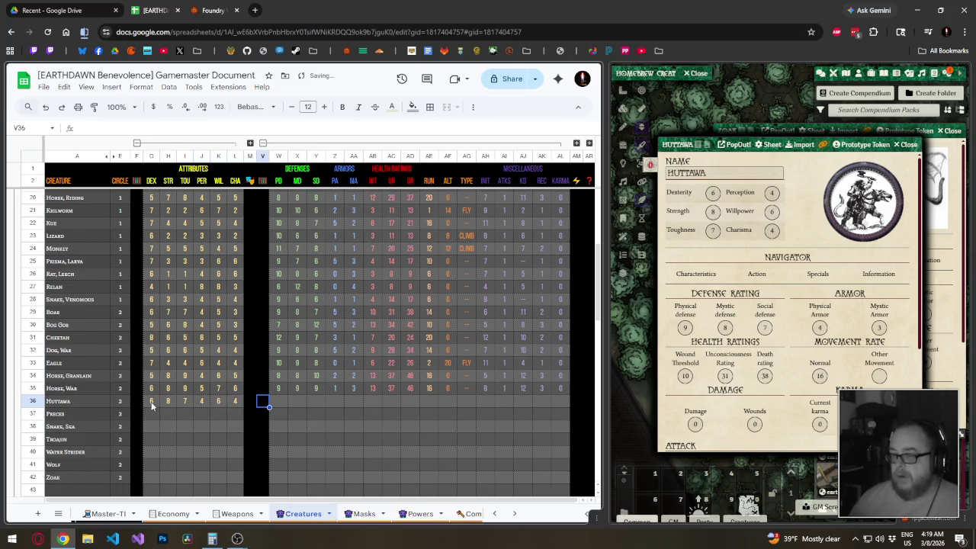
key(Tab)
text(9	9)
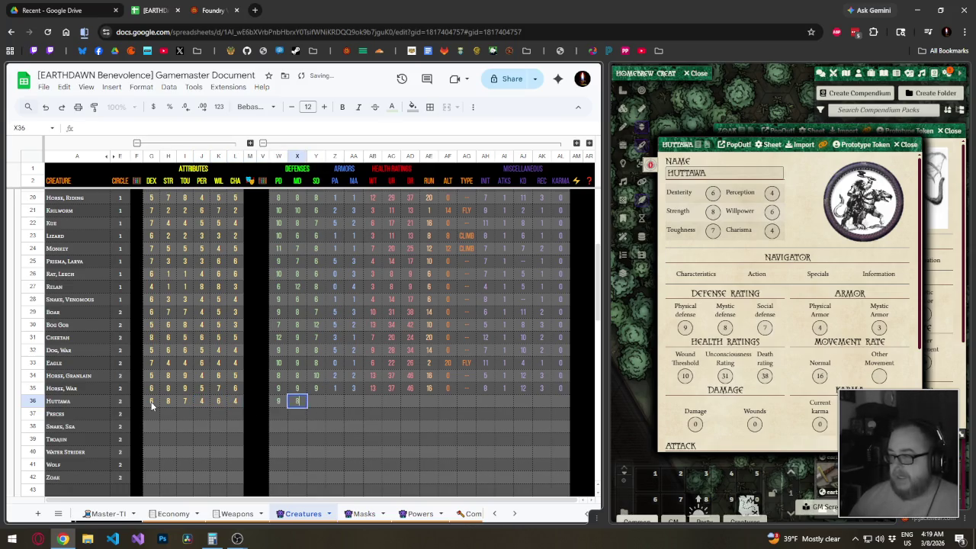
text(	7)
key(Tab)
Enter armor 4 and 3, health 10, 31, 38, run 16, alternate 0 and type '-'.
text(4	3	)
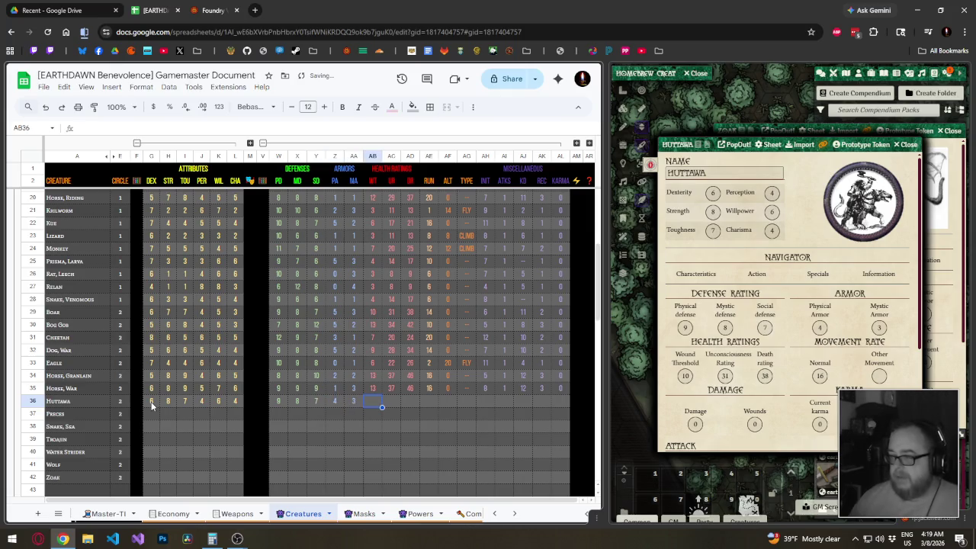
text(10	31	38)
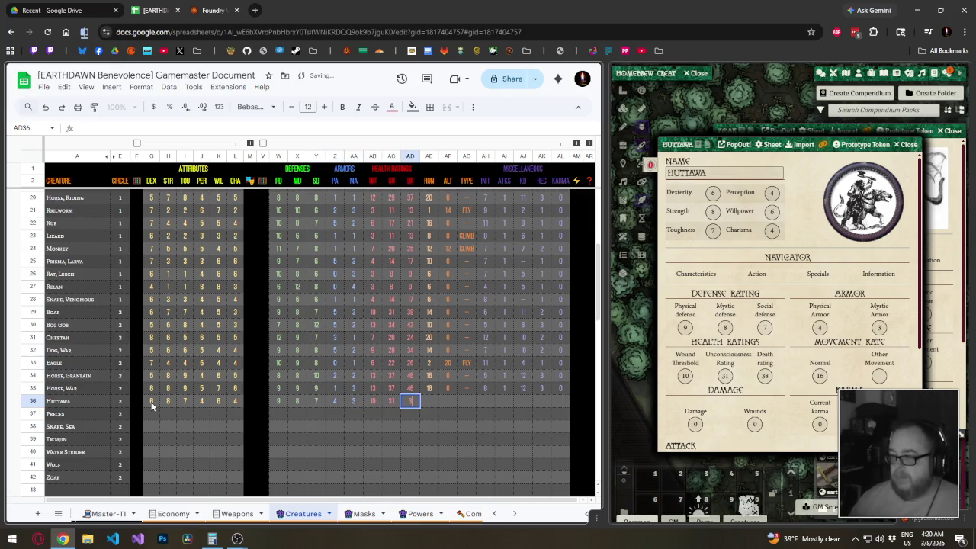
key(Tab)
text(16)
key(Tab)
key(Tab)
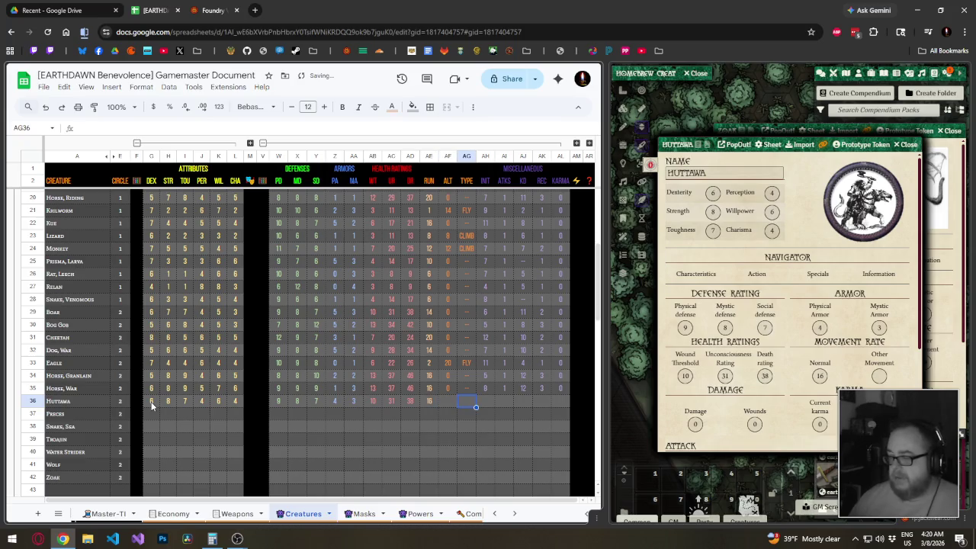
key(shift+Tab)
text(0)
key(Tab)
text(-)
key(Tab)
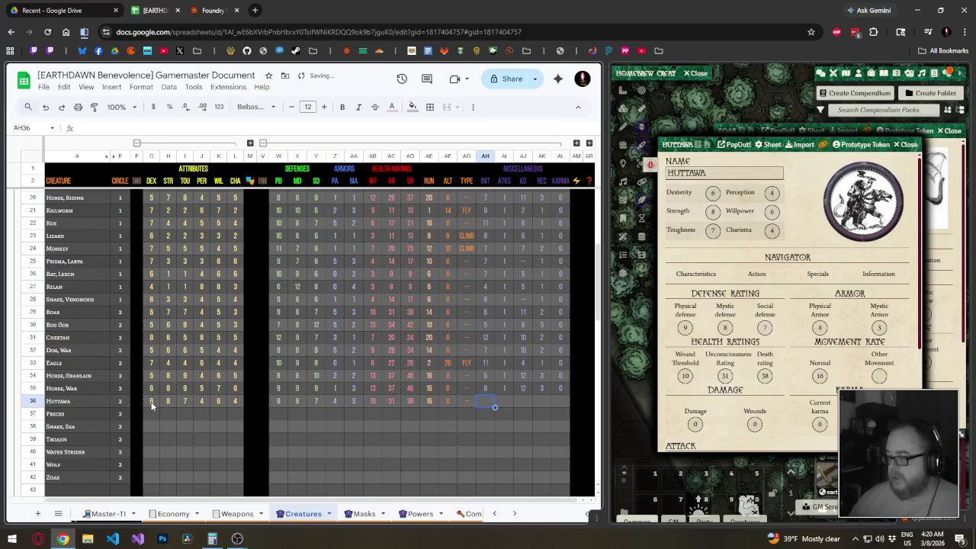
Enter initiative 8, 1 attack, knockdown 12, recovery 2, karma 0, then close Huttawa's Foundry sheet.
click(757, 273)
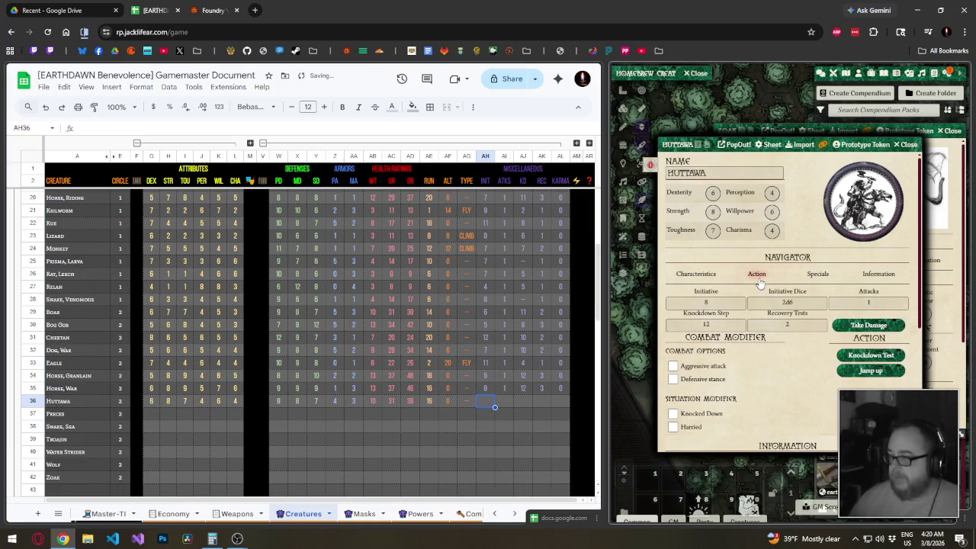
click(488, 399)
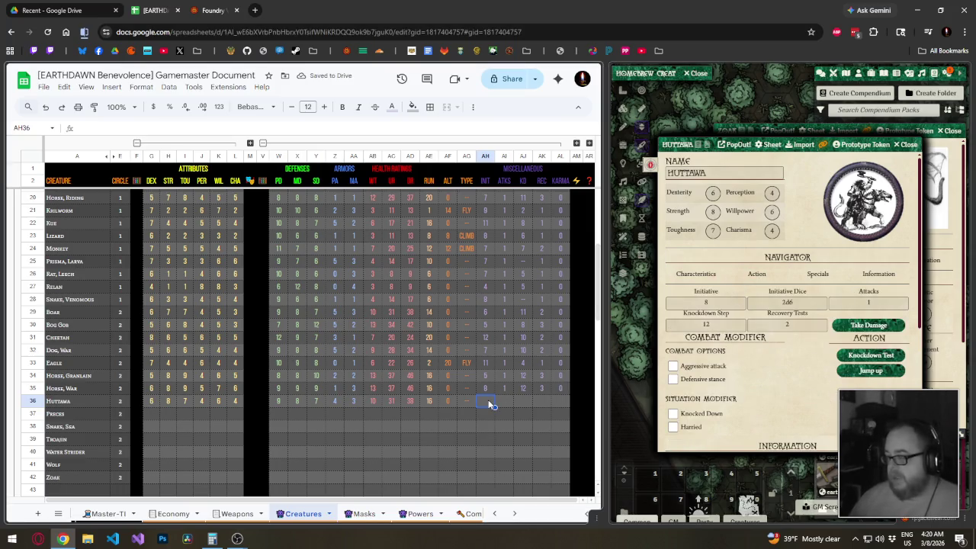
text(8)
key(Tab)
text(1	12	)
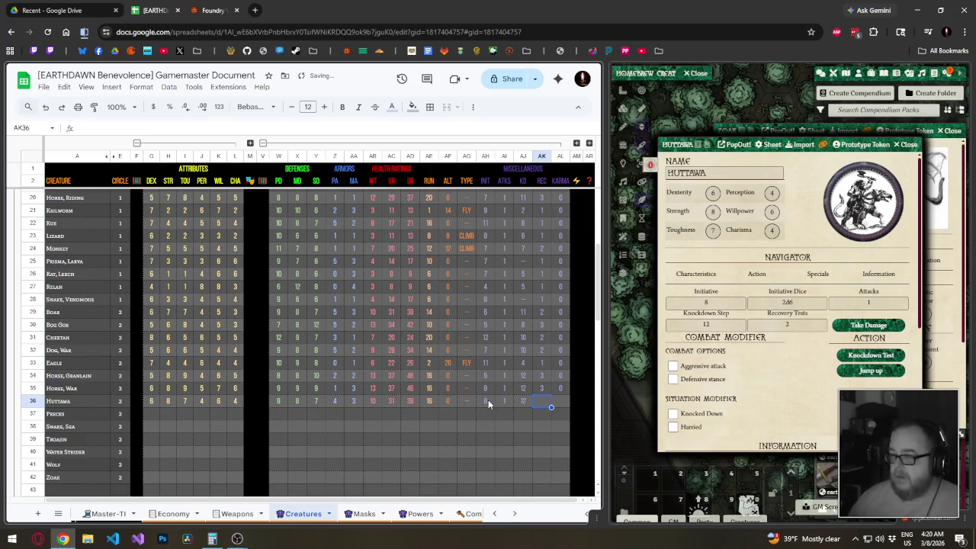
text(2	0)
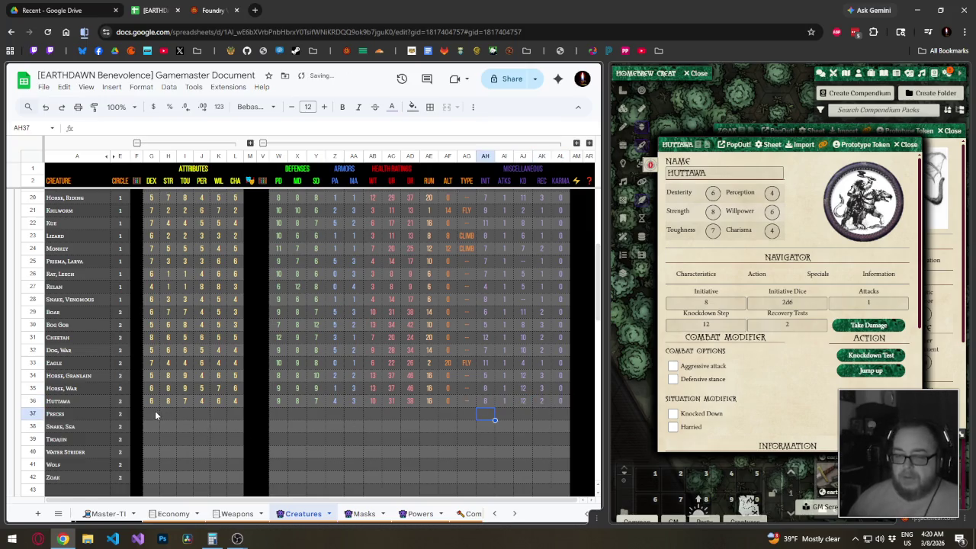
click(155, 415)
click(888, 166)
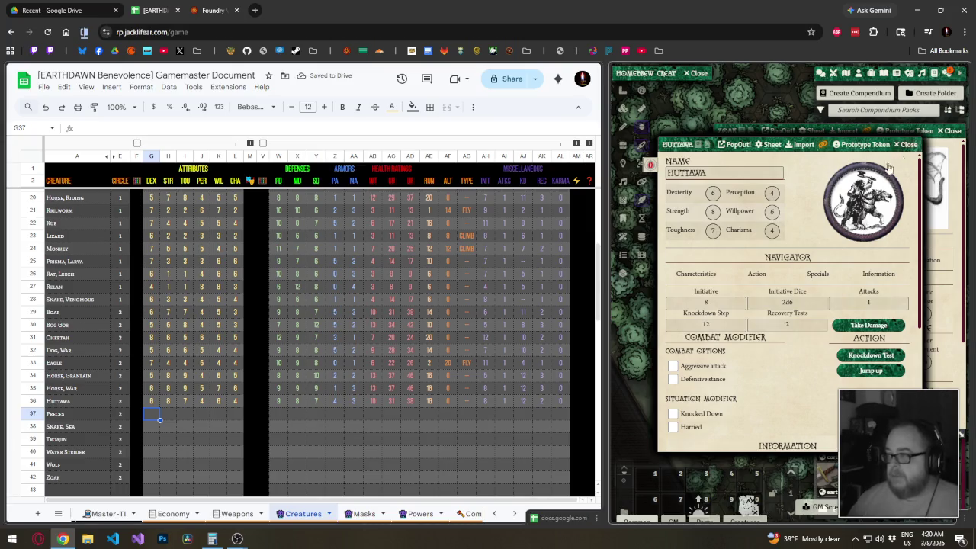
key(Escape)
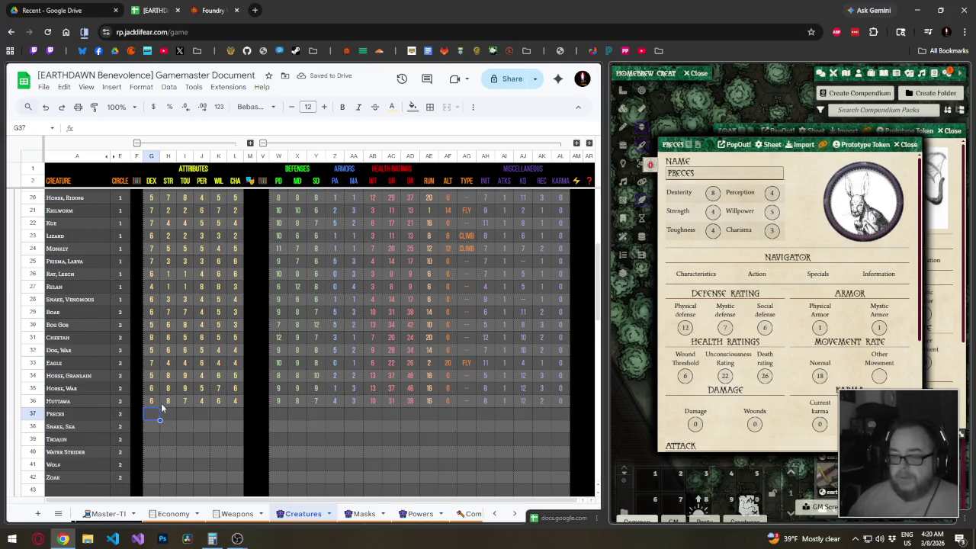
Enter Preces' attributes 8, 4, 4, 4, 5, 3 in row 37.
click(157, 416)
text(8)
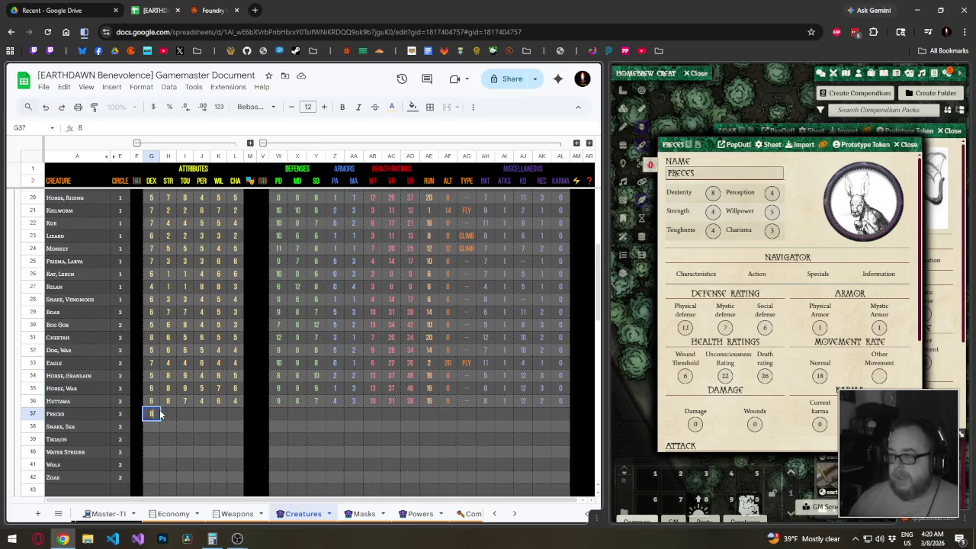
text(	4	4	4	5	3)
key(Tab)
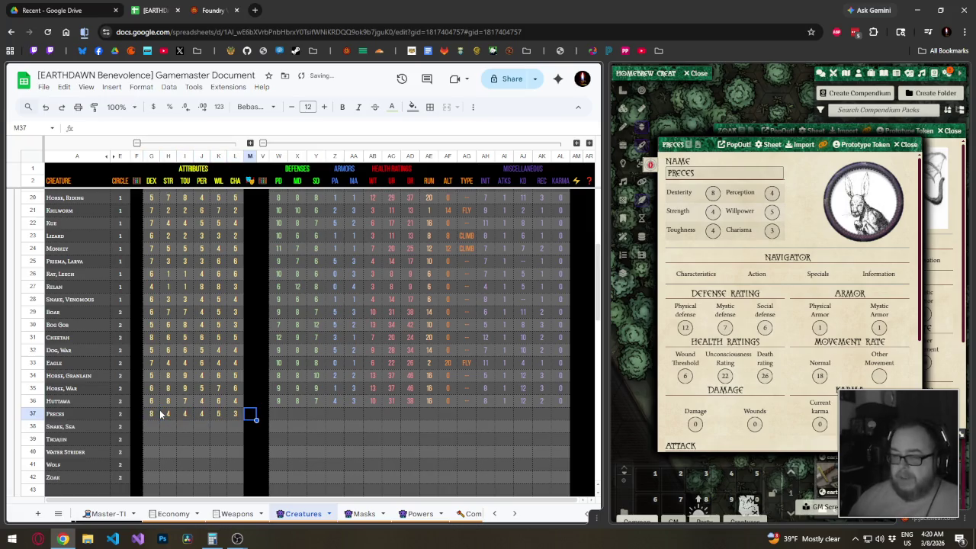
key(Tab)
key(Tab)
Enter Preces' defenses 12, 7, 6, armor 1, 1, health 6, 22, 26, run 18, alternate 0.
text(12	7)
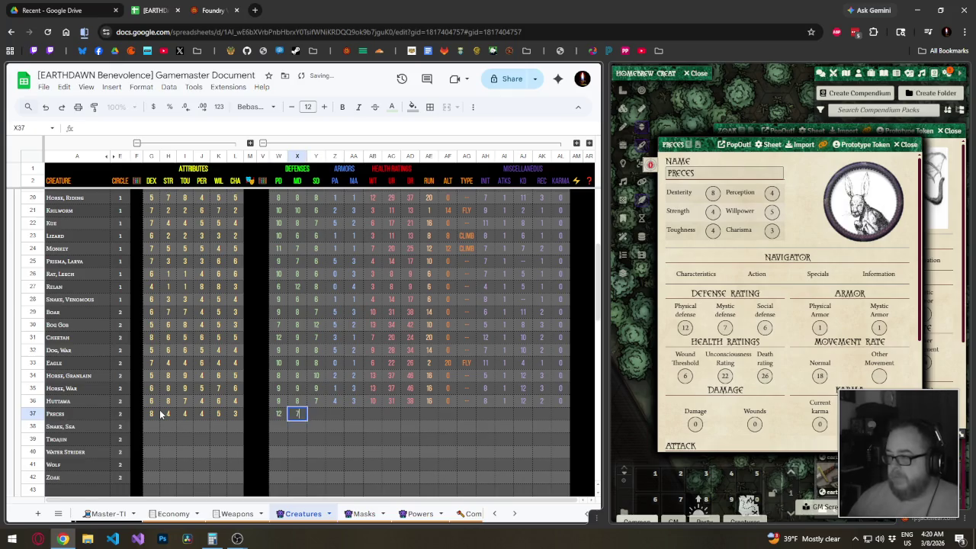
text(	6	1	1	6	)
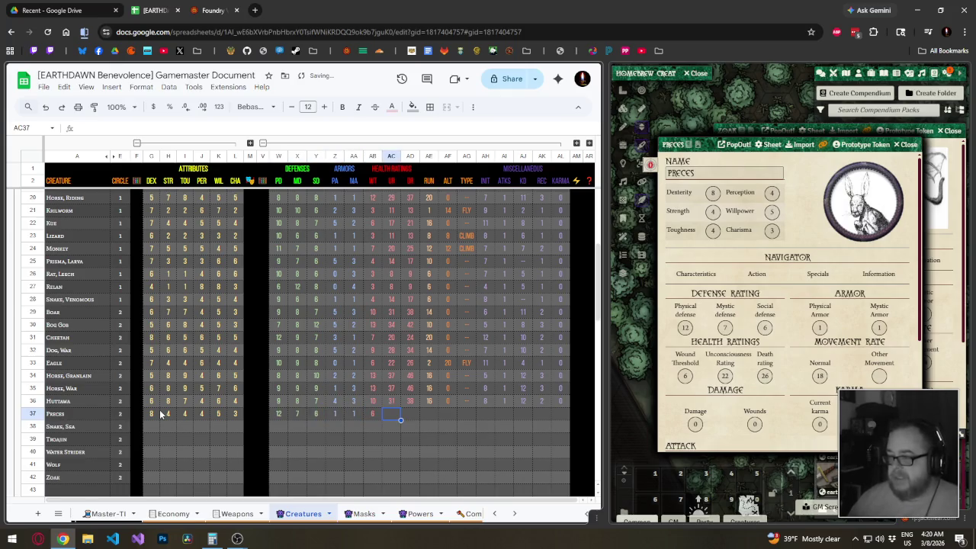
text(22	26	)
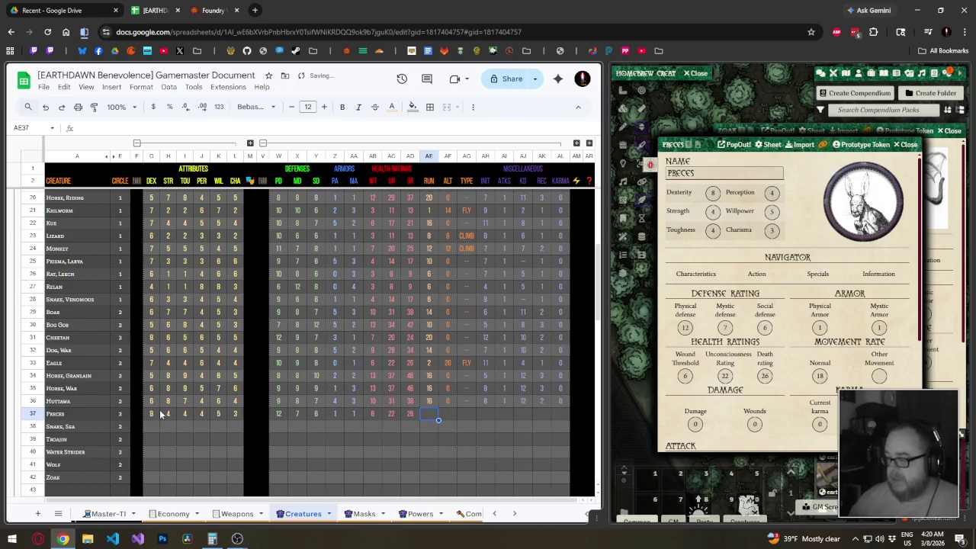
text(18)
key(Tab)
text(0)
key(Tab)
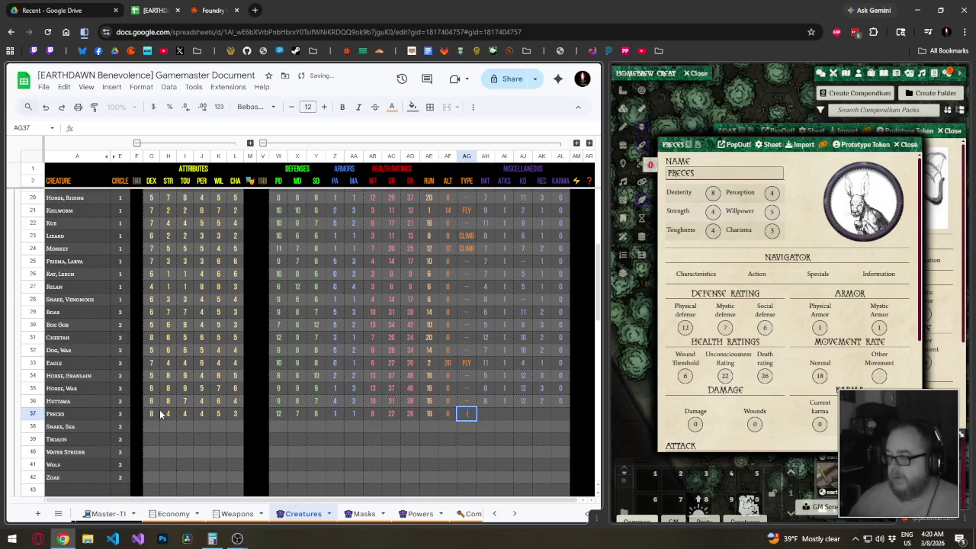
key(Tab)
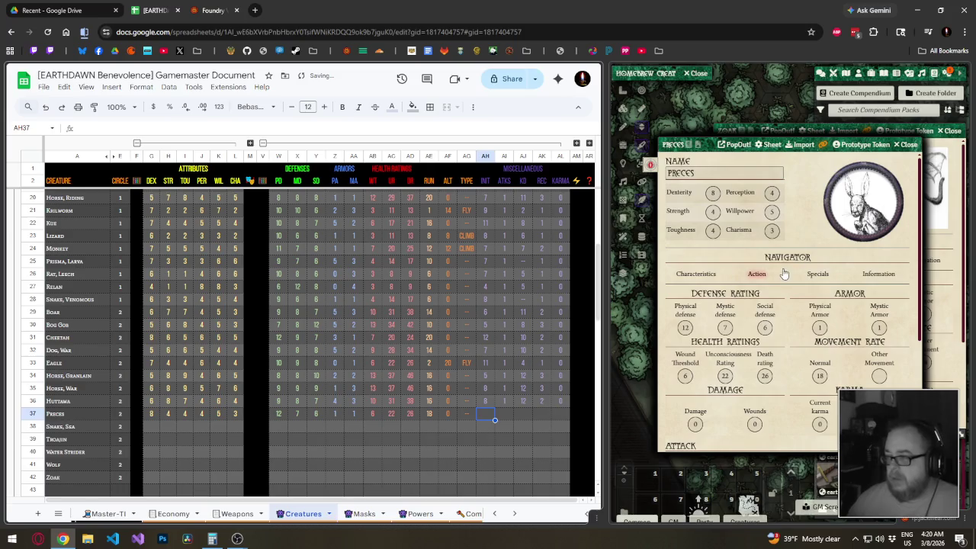
From Foundry's Action tab, enter Preces' initiative 9, 2 attacks, knockdown 6, recovery 1, karma 0.
click(763, 273)
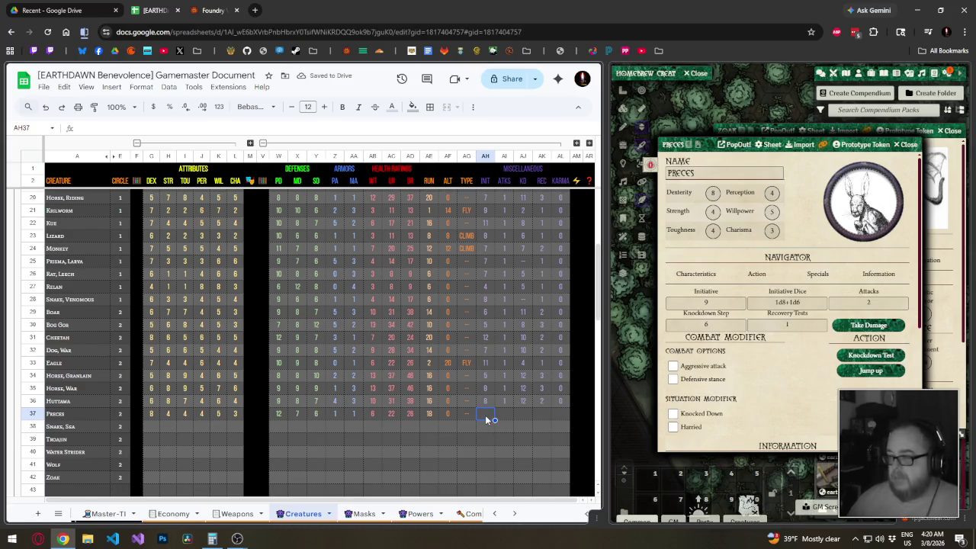
text(9)
key(Tab)
text(2)
key(Tab)
text(6)
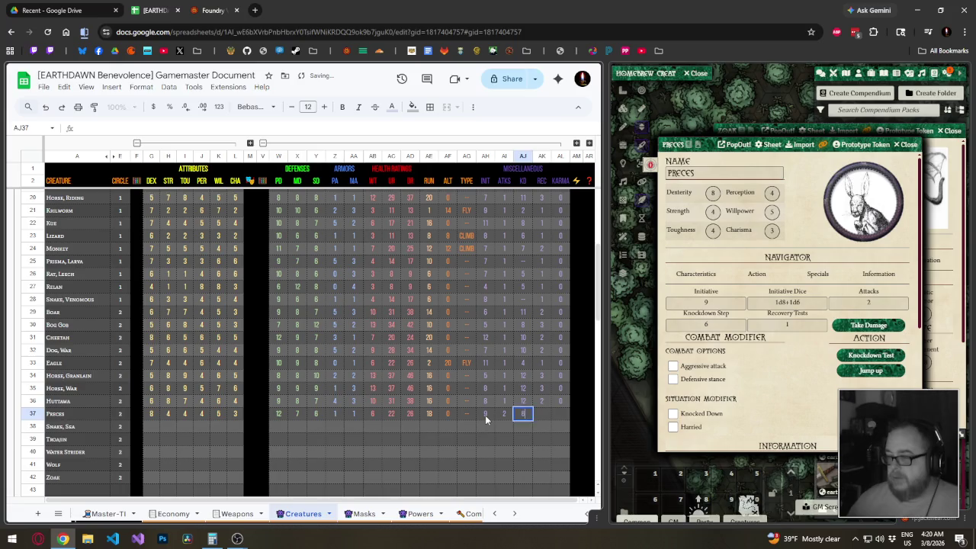
key(Tab)
text(1)
key(Tab)
text(0)
key(Return)
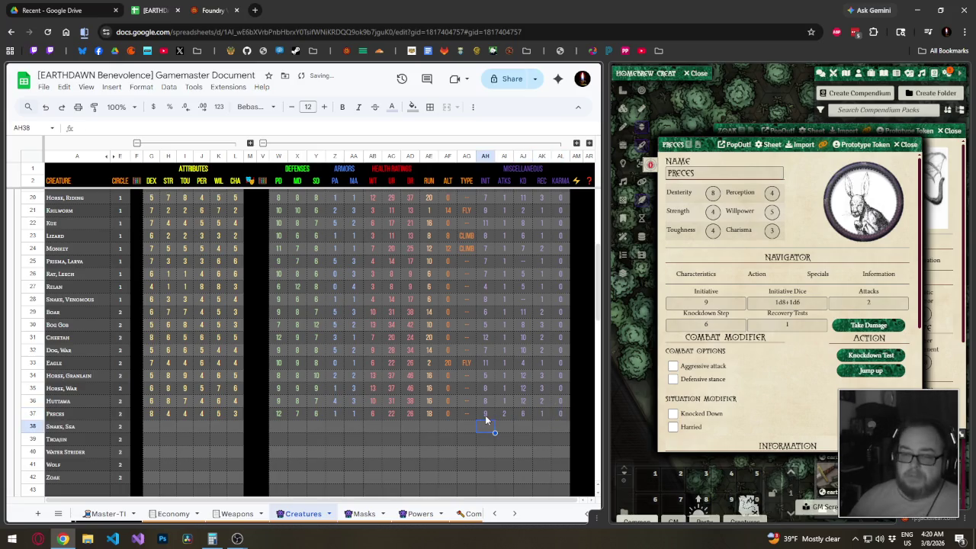
Enter Snake, Sea's attributes 8, 4, 4, 4, 5, 3 across G38:L38.
click(151, 426)
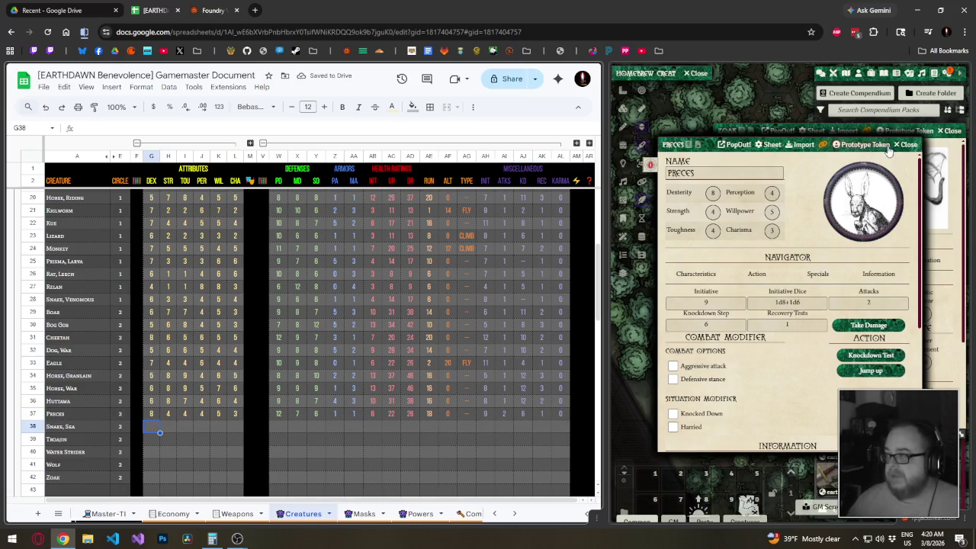
click(877, 169)
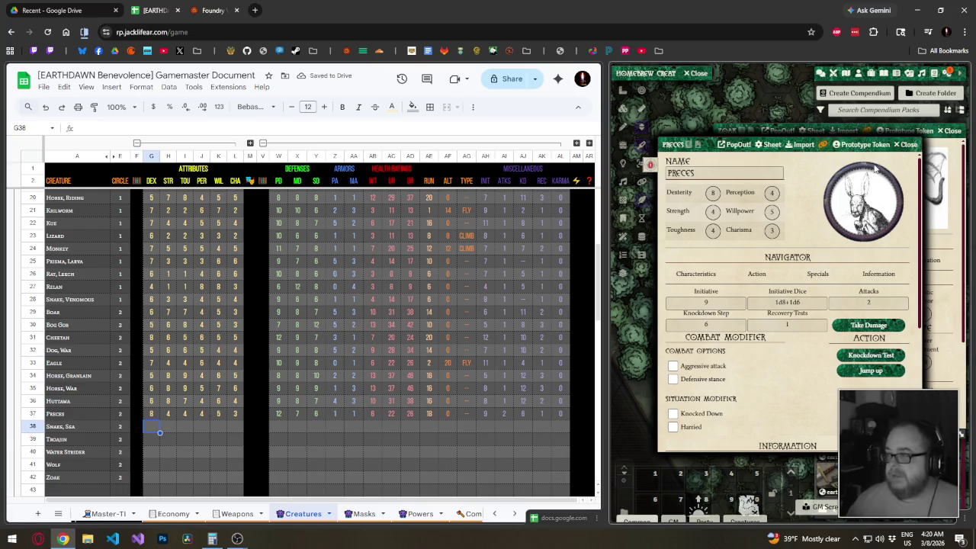
click(158, 430)
text(8)
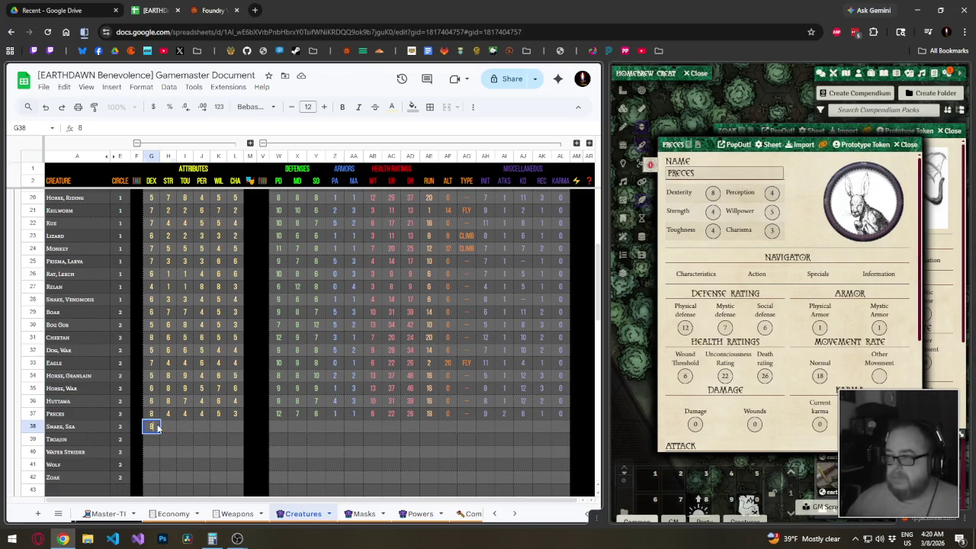
text(	4	4	4	5	3)
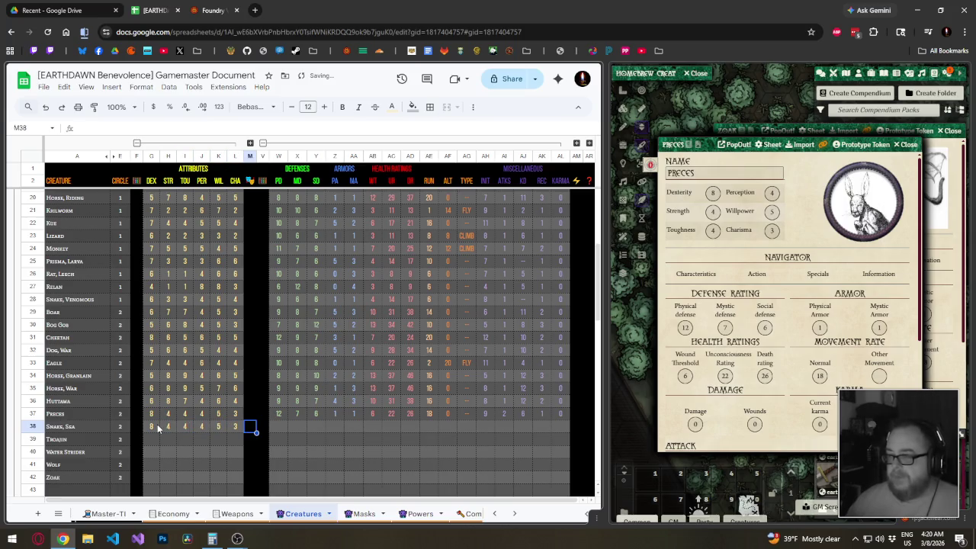
key(Tab)
key(Tab)
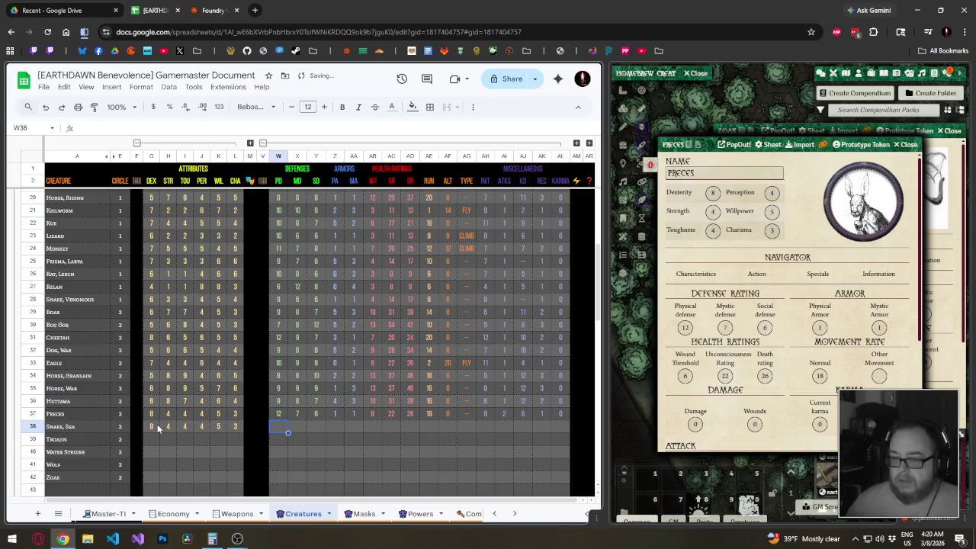
Pull up Snake, Sea in Foundry and correct its attributes to read 8, 6, 4, 4, 6, 4.
click(901, 149)
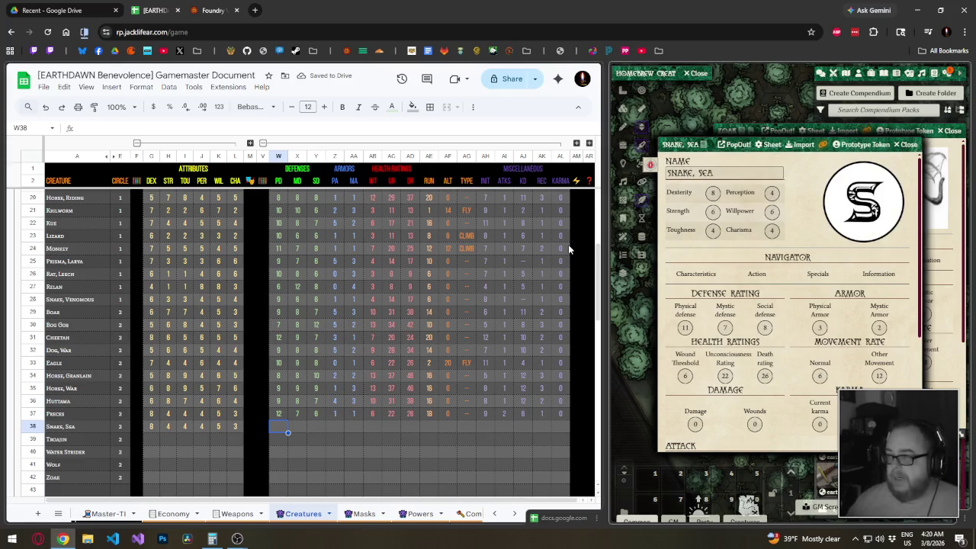
click(153, 425)
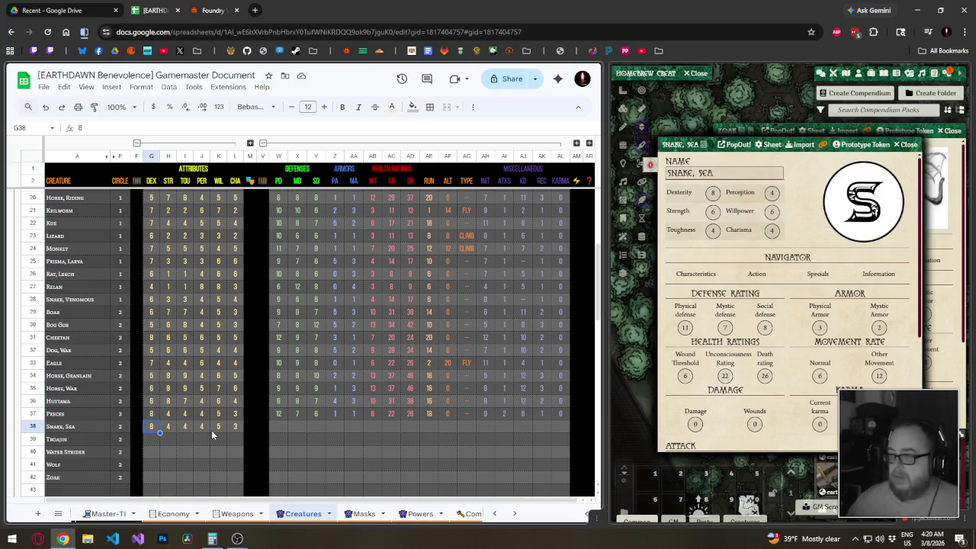
key(Tab)
text(6)
key(Tab)
key(Tab)
key(Tab)
text(6)
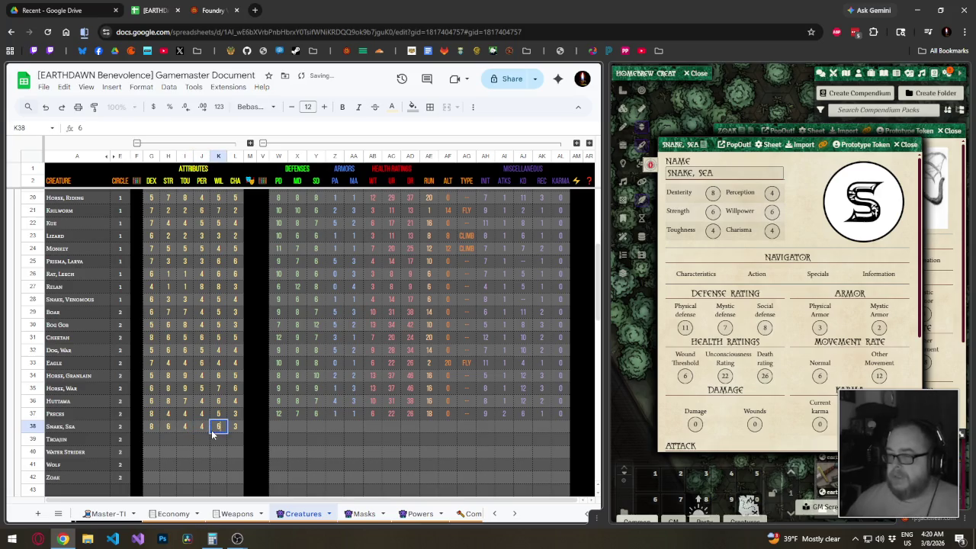
key(Tab)
text(4)
key(Tab)
key(Tab)
key(Tab)
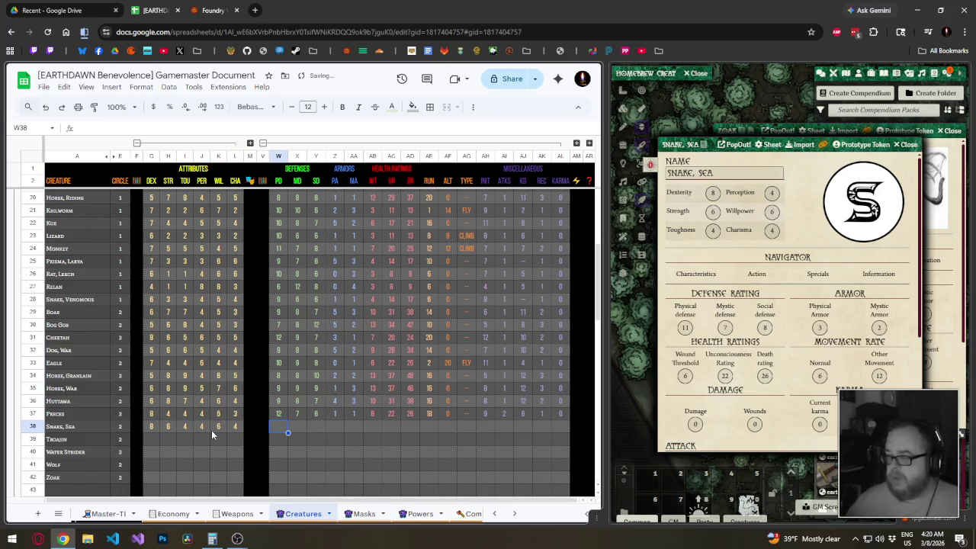
Enter Snake, Sea's defense and armor values 11, 7, 8, 3, 2, 6 and health 22, 26.
text(11)
key(Tab)
text(7)
key(Tab)
text(8	3	)
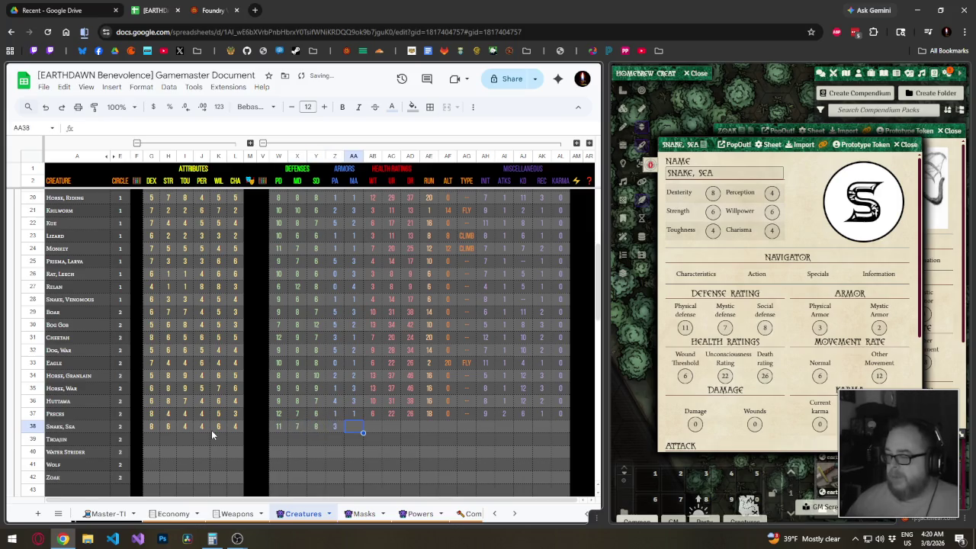
text(2	6)
key(Tab)
text(22)
key(Tab)
text(26)
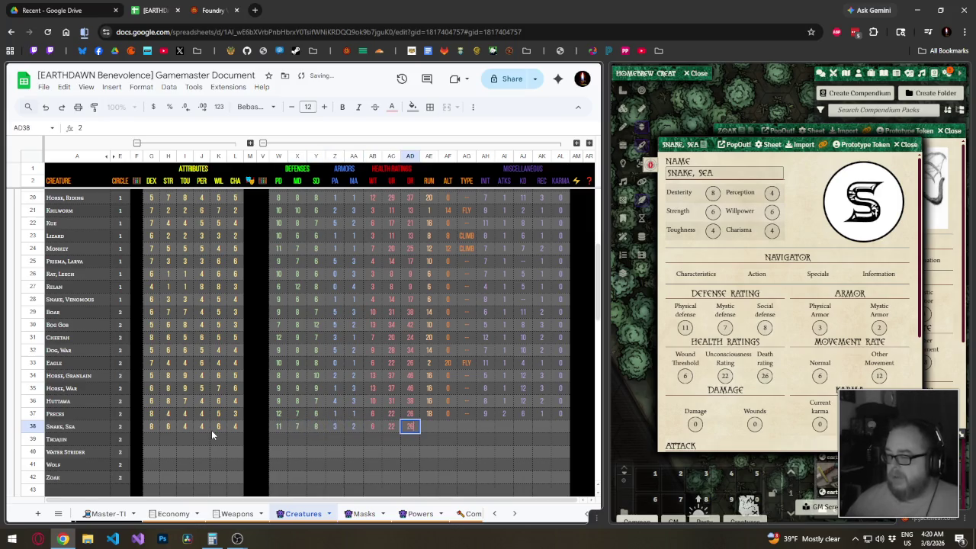
Enter Snake, Sea's movement values 6 and 12 and '--' for type.
key(Tab)
text(6)
key(Tab)
text(12)
key(Tab)
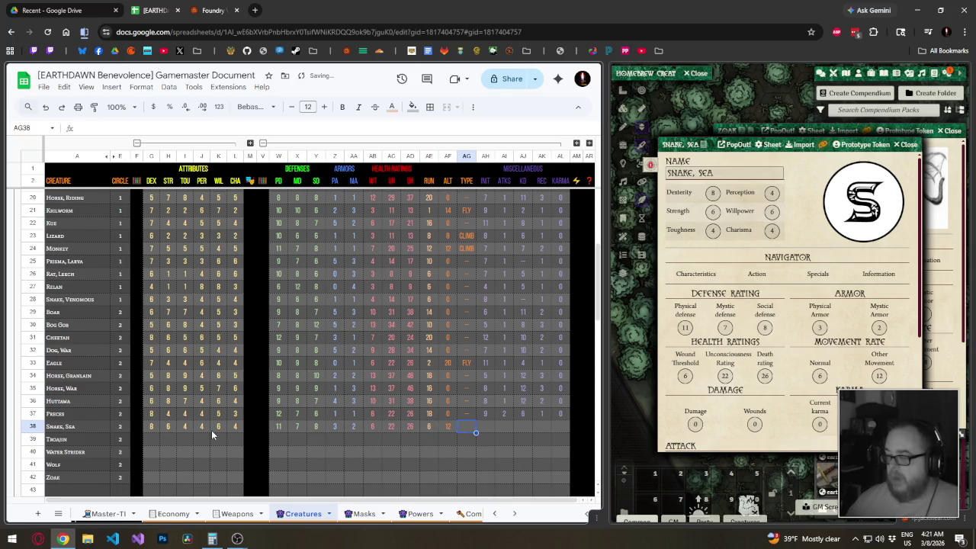
text(--)
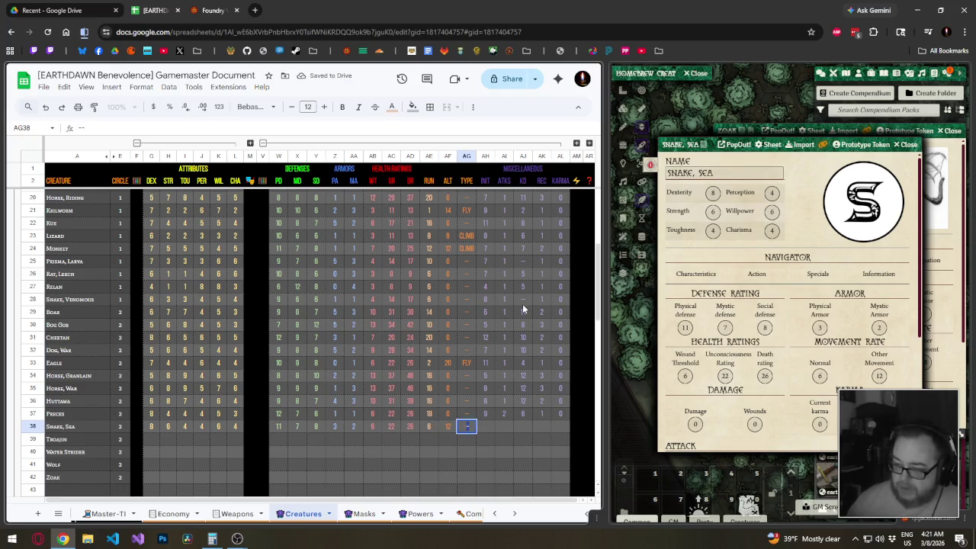
key(Tab)
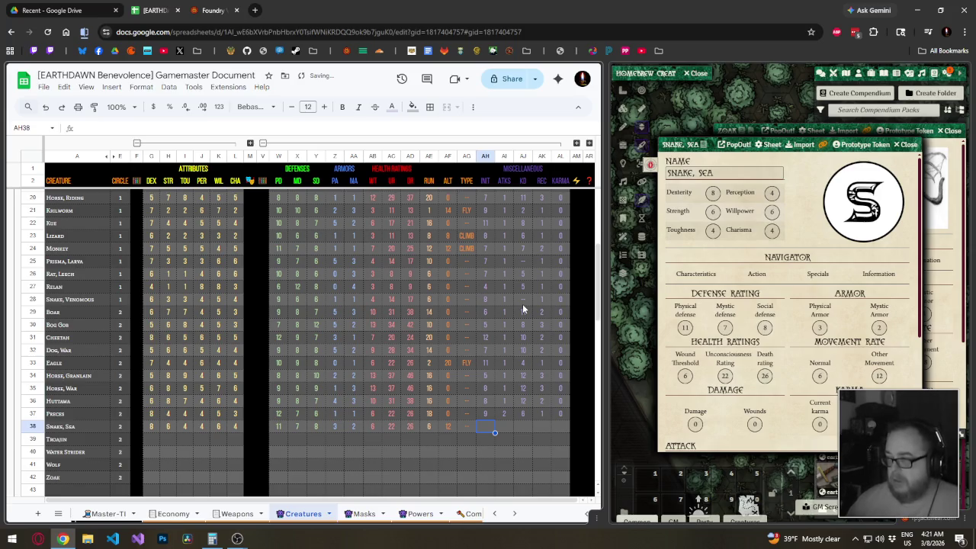
Fill Snake, Sea's initiative, 1 attack, a dash for knockdown, recovery 1 and karma 0.
click(757, 274)
click(490, 428)
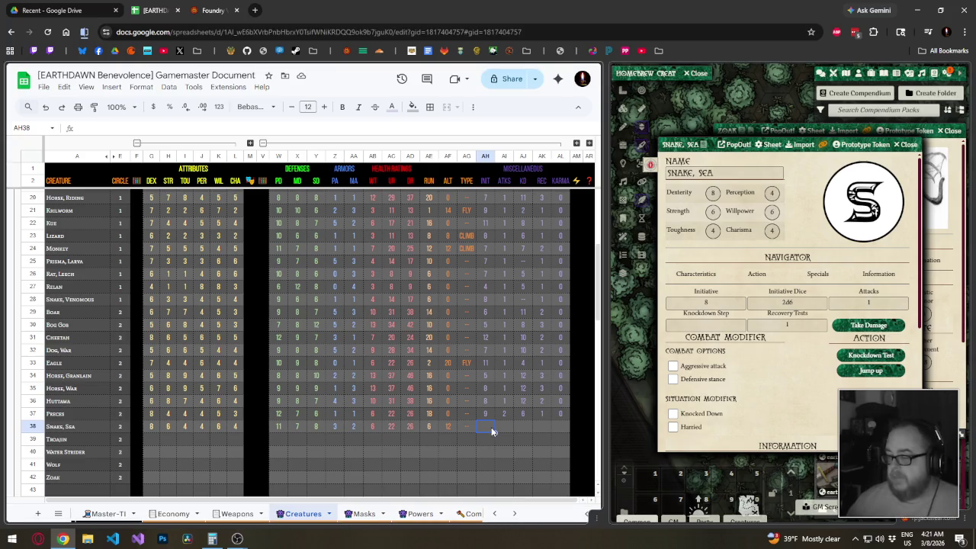
text(9)
key(Tab)
text(1)
key(Tab)
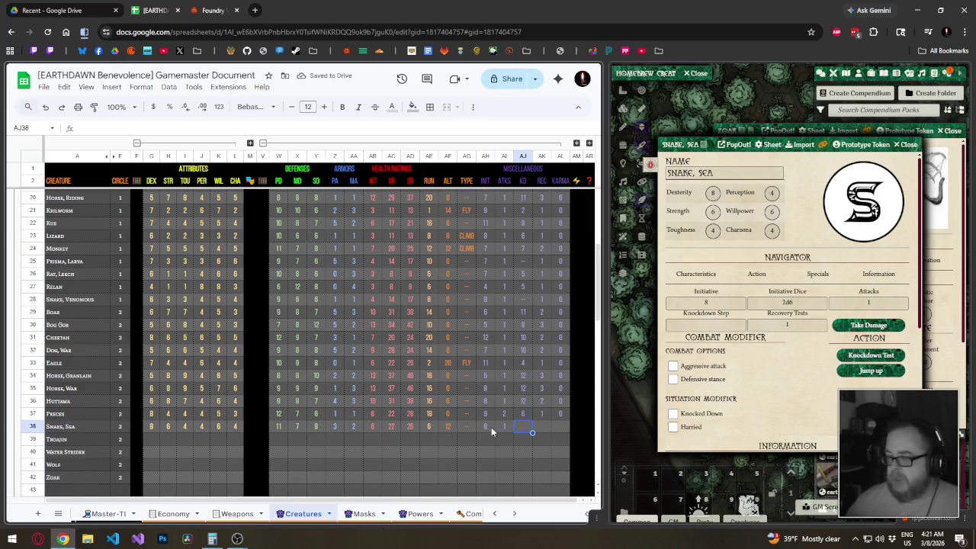
text(--)
key(Tab)
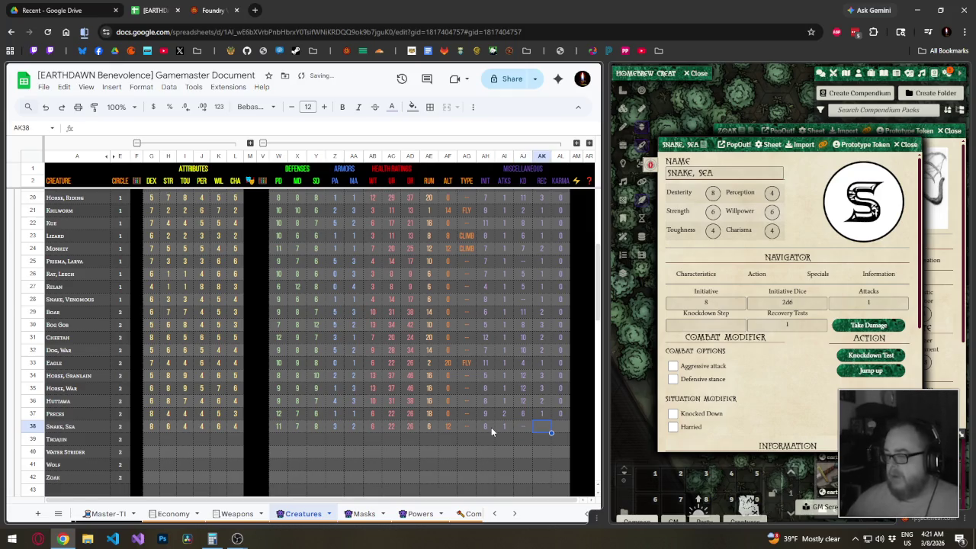
text(1)
key(Tab)
text(0)
key(Tab)
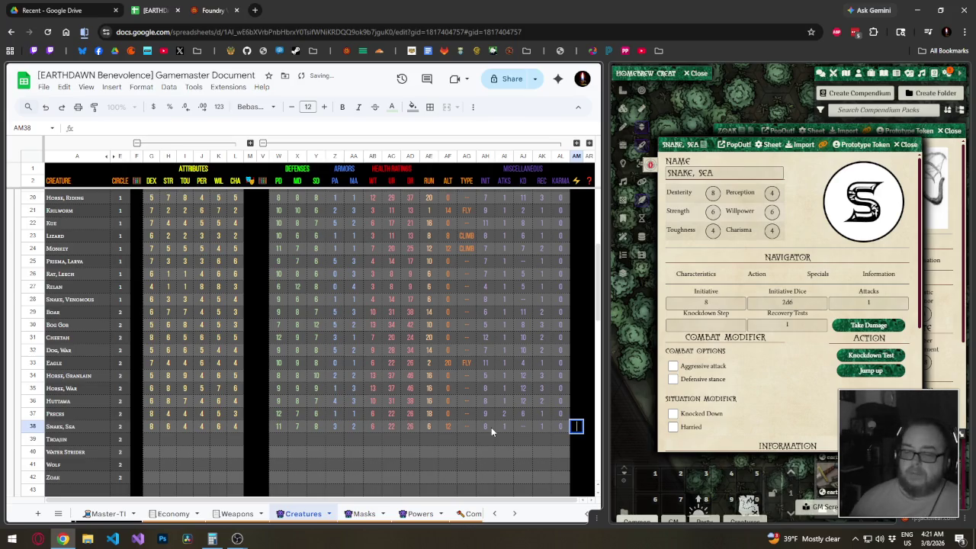
key(Return)
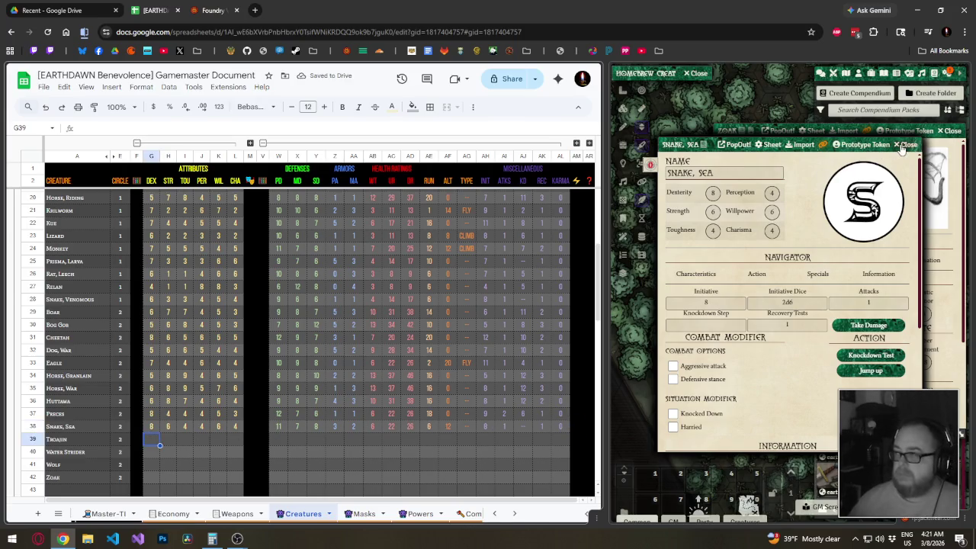
Open Troajin in Foundry and enter its attributes 7, 7, 5, 5, 4 in the sheet.
click(817, 191)
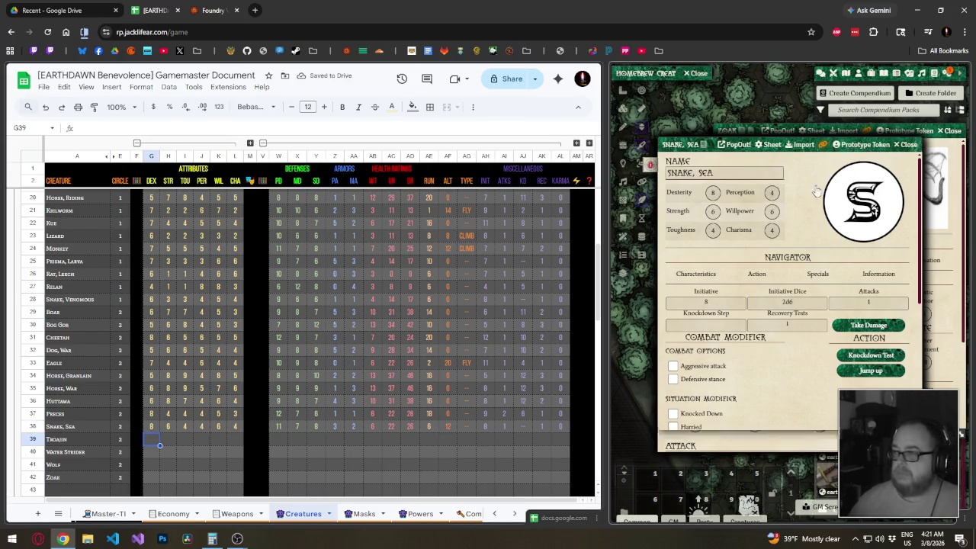
click(152, 440)
text(7)
key(Tab)
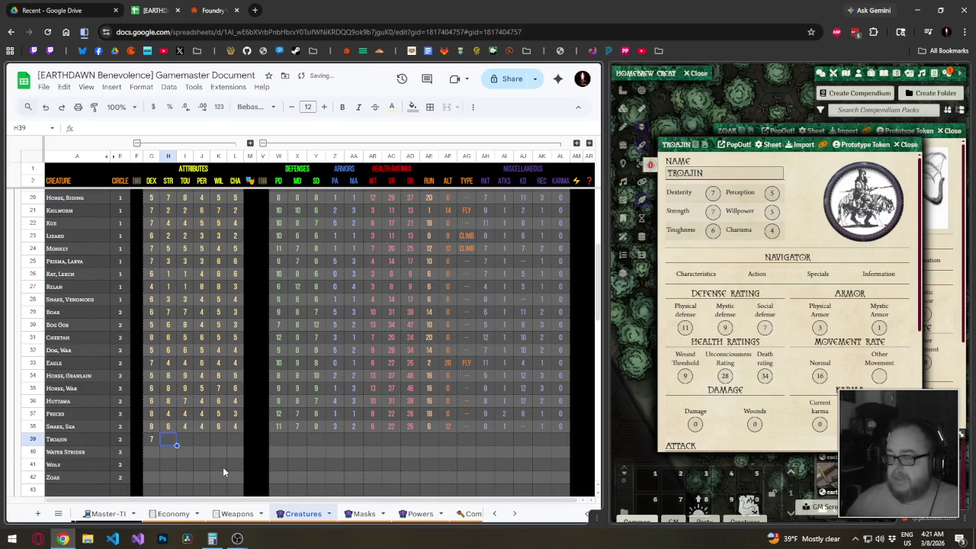
text(7)
key(Tab)
text(7)
key(Tab)
text(5)
key(Tab)
text(5)
key(Tab)
text(4)
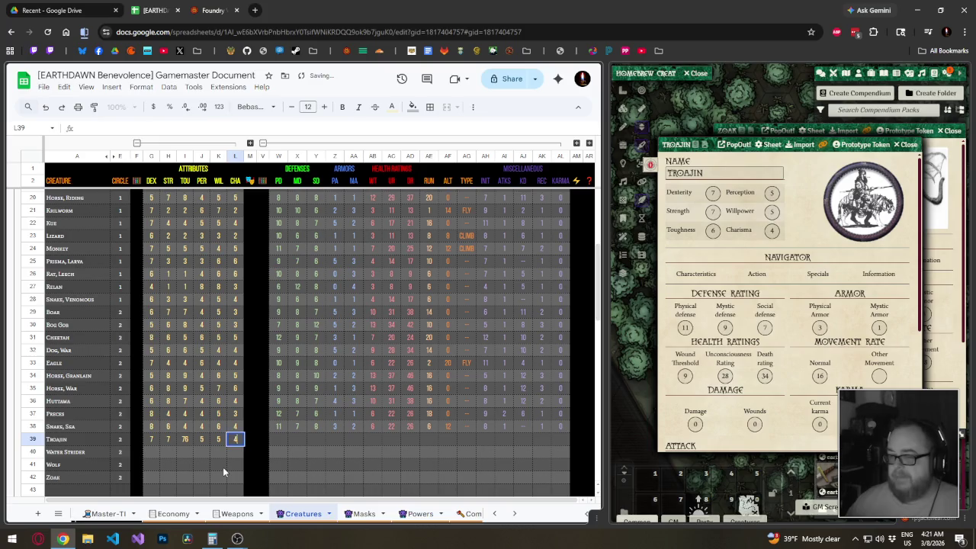
key(Tab)
key(Tab)
key(Tab)
Enter Troajin's defenses 11, 9, 7 and its armor values.
text(11)
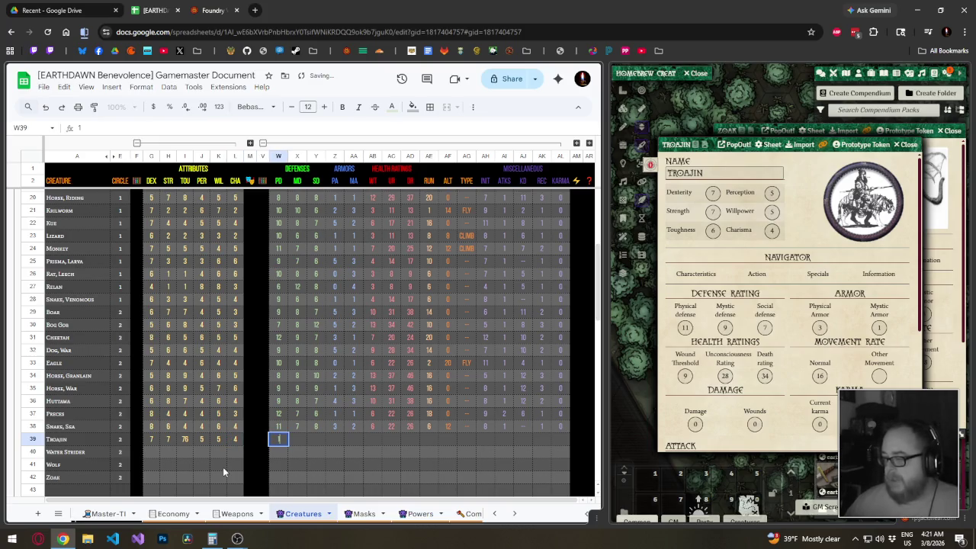
key(Tab)
text(9)
key(Tab)
text(7)
key(Tab)
text(3)
key(Tab)
text(1)
key(Tab)
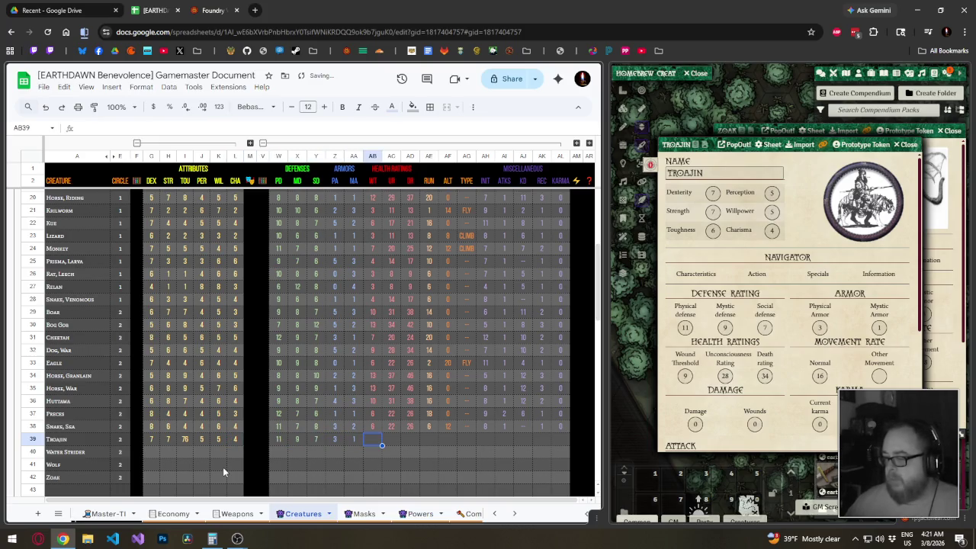
text(9)
Enter Troajin's health ratings 28 and 34, movement 1 and 0, leaving type empty.
key(Tab)
text(28)
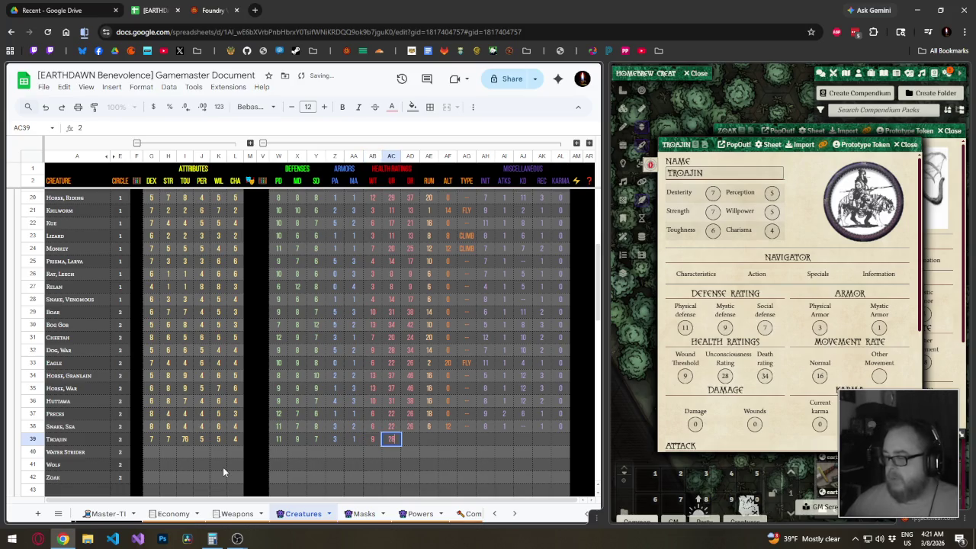
key(Tab)
text(34)
key(Tab)
text(1)
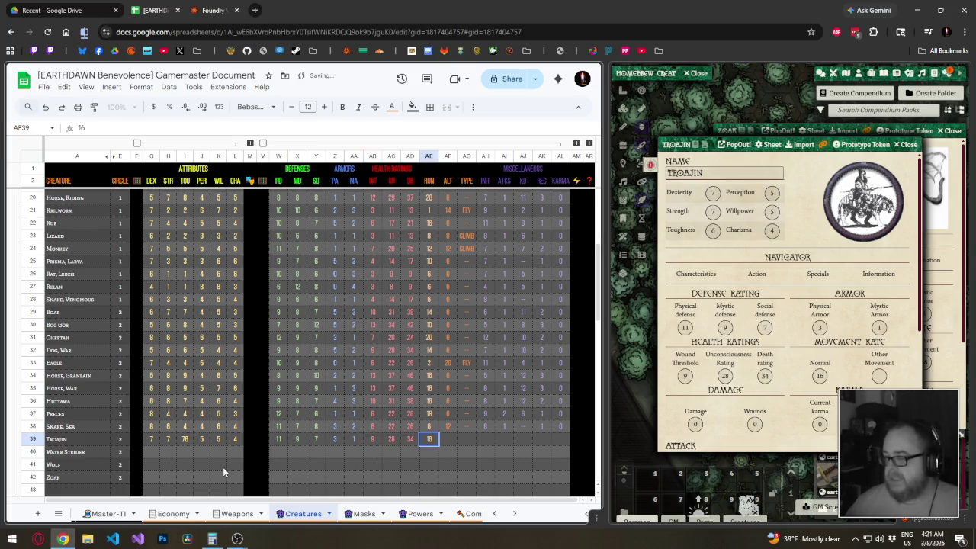
key(Tab)
text(0)
key(Tab)
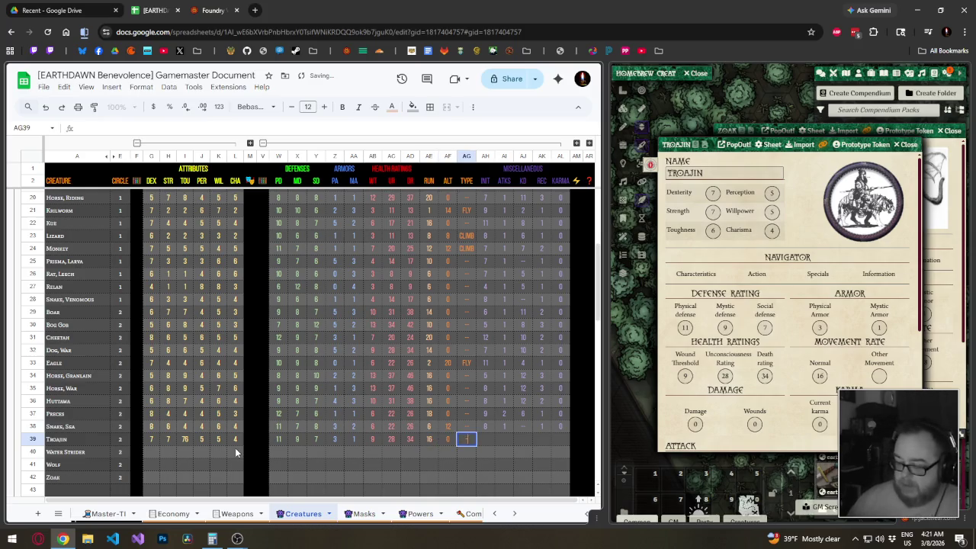
key(Tab)
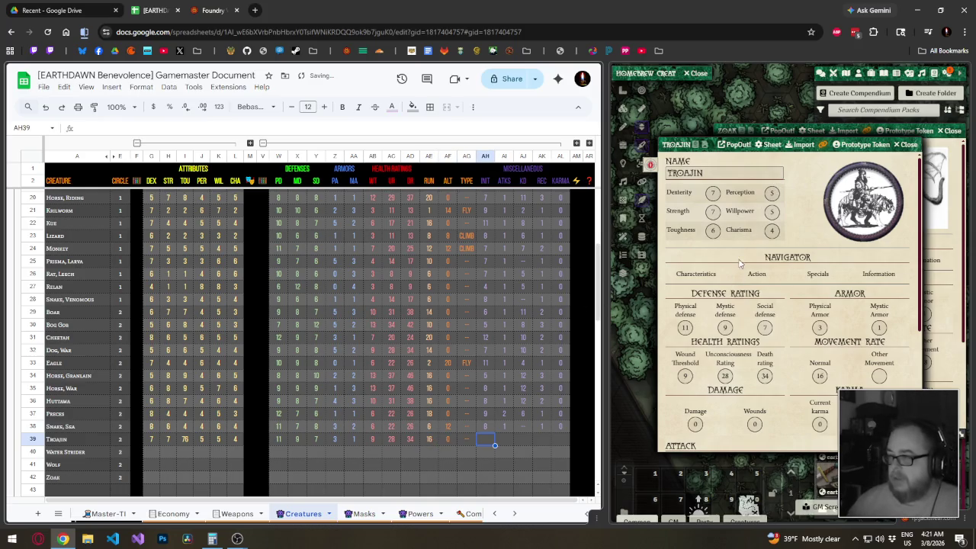
Fill Troajin's miscellaneous stats: initiative, 1 attack, knockdown 11, recovery 2, karma 0.
click(757, 274)
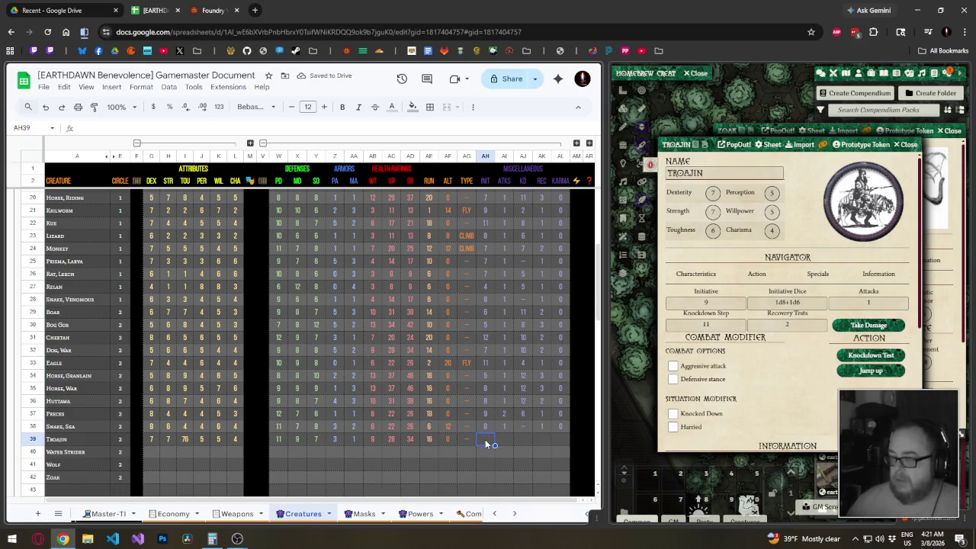
text(8)
key(Tab)
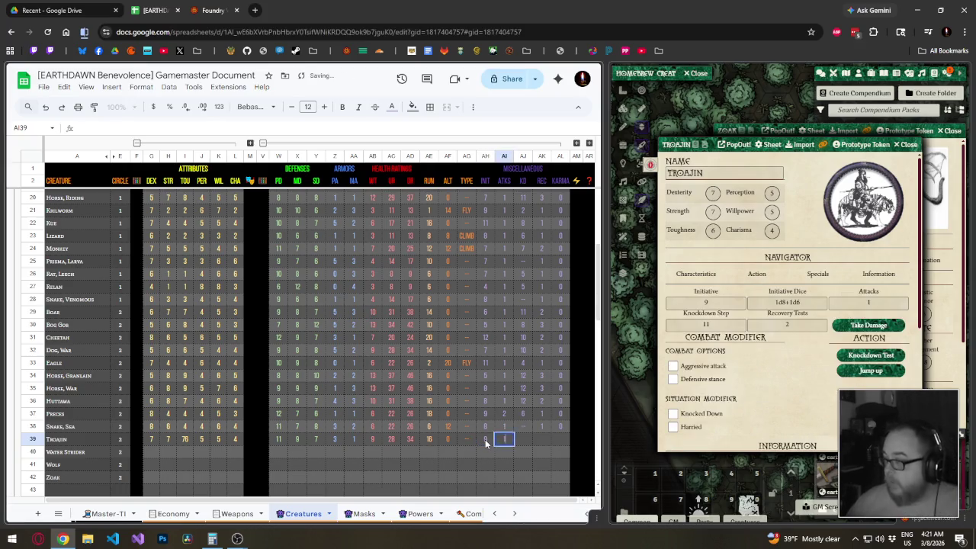
text(1)
key(Tab)
text(11)
key(Tab)
text(2)
key(Tab)
text(0)
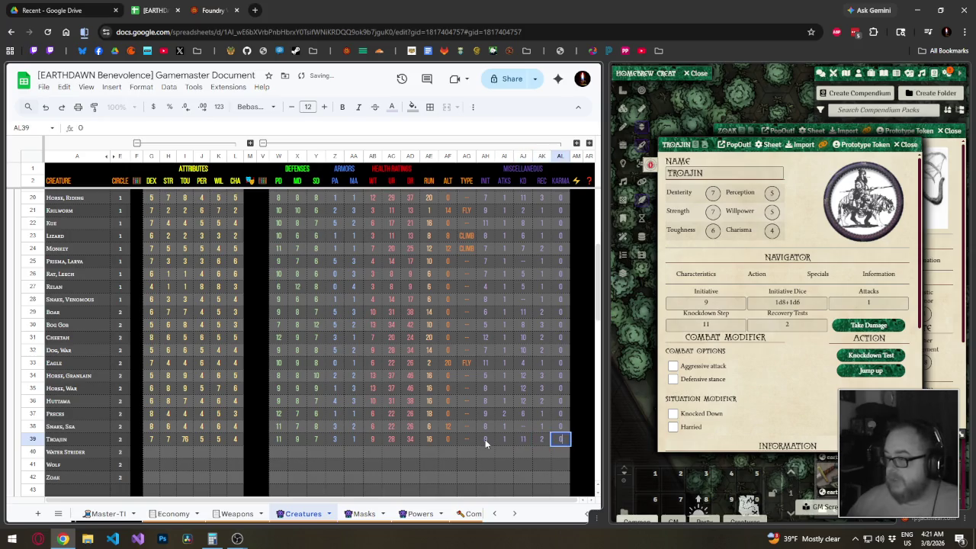
key(Return)
Correct Troajin's mistyped TOU value from 76 to 6.
click(150, 453)
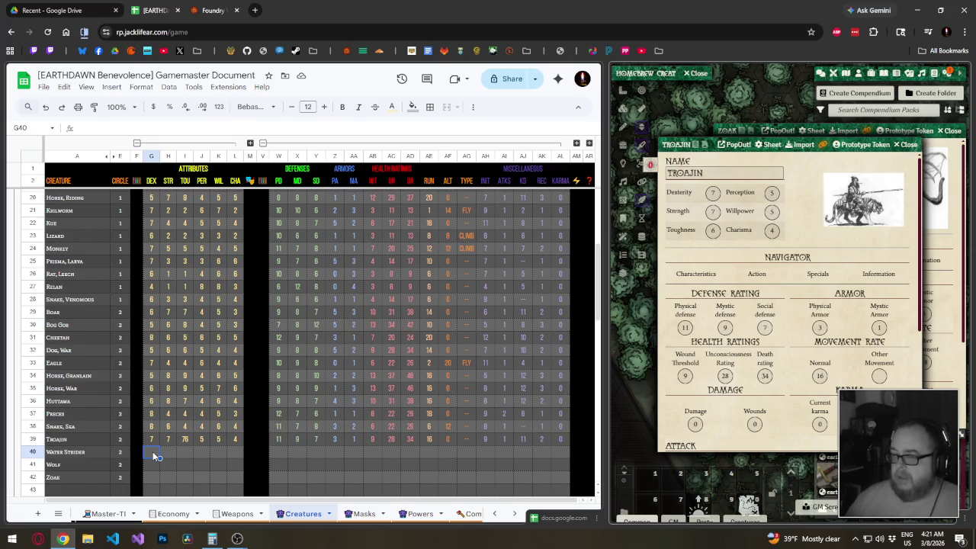
click(186, 444)
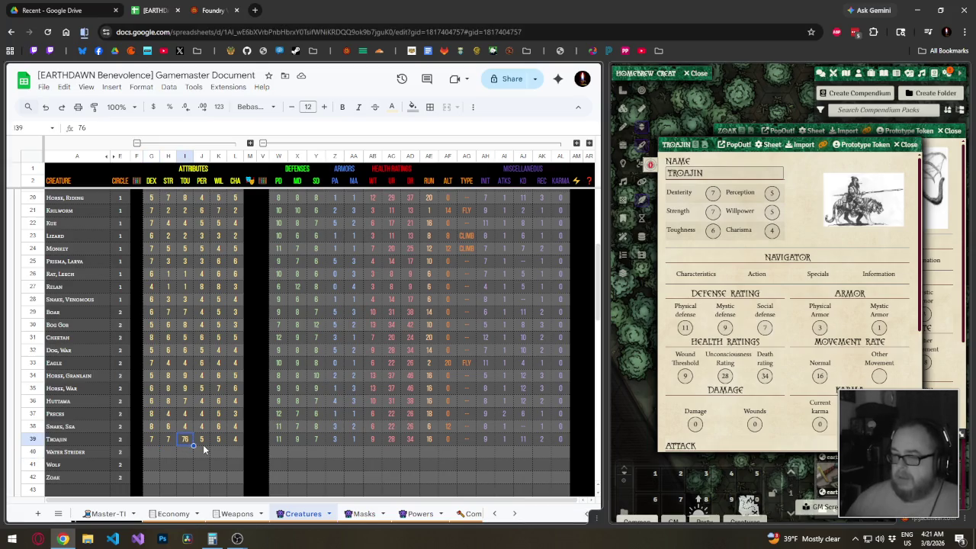
text(6)
key(Tab)
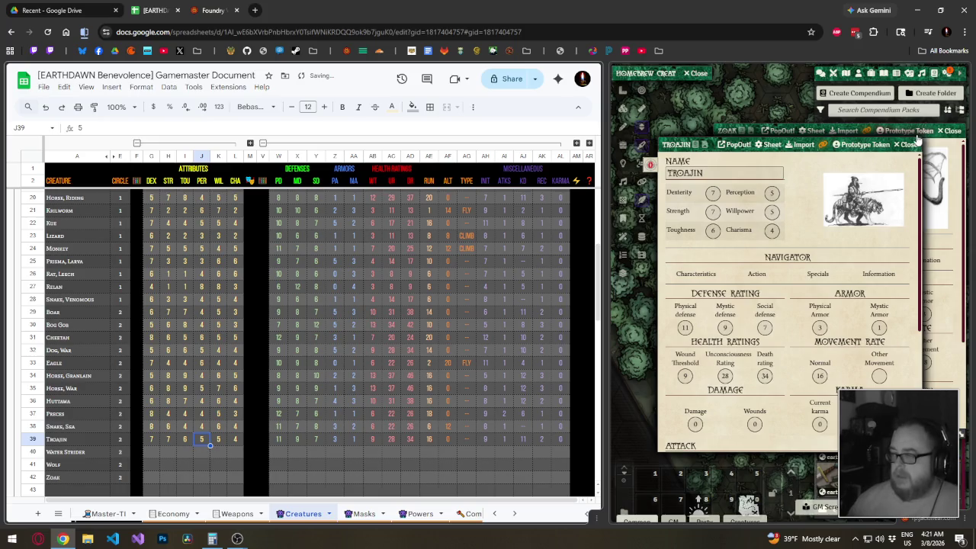
Enter the Water Strider's attributes 7, 2, 3, 5, 6, 4.
click(912, 144)
click(146, 456)
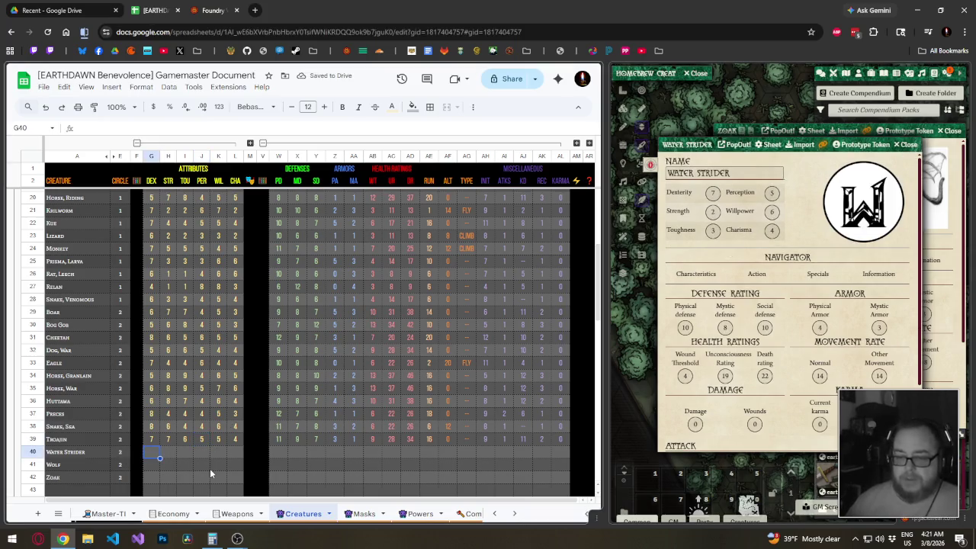
text(7	2	3	)
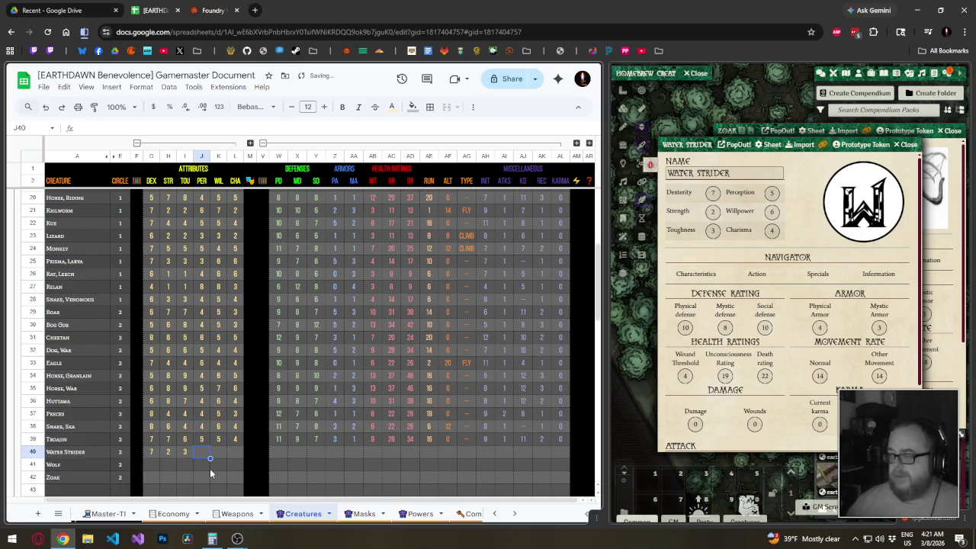
text(5	6	4)
key(Tab)
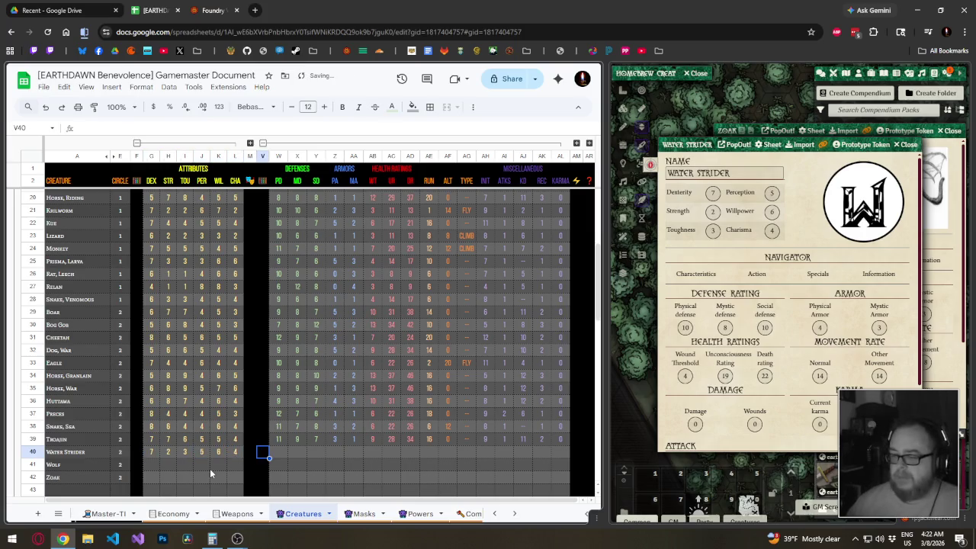
key(Tab)
Enter Water Strider's stats 10, 8, 10, 4, 3, 4, 19, 22, 14, 14; set its and Sea Snake's type to Swim.
text(10	8)
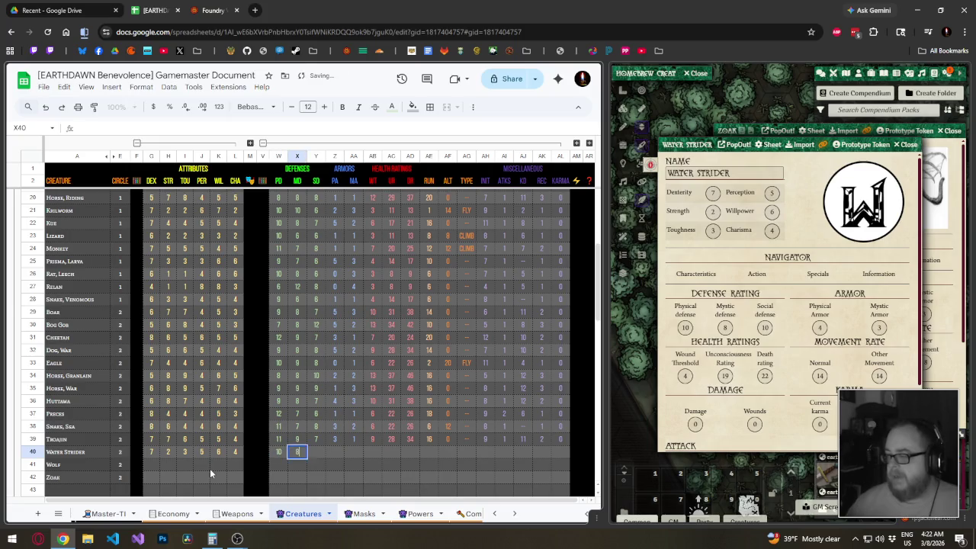
text(	10	4	3	)
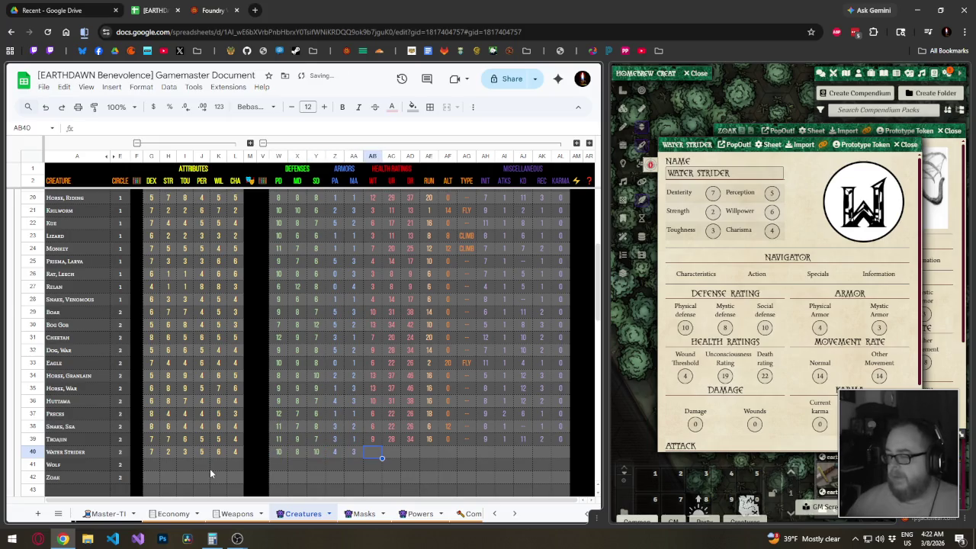
text(4	19	22	1)
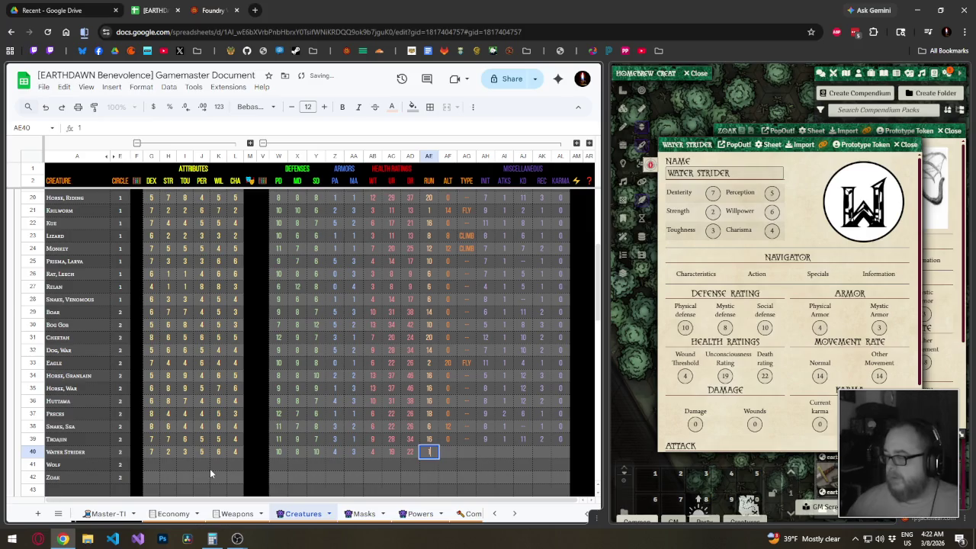
text(4	14)
key(Tab)
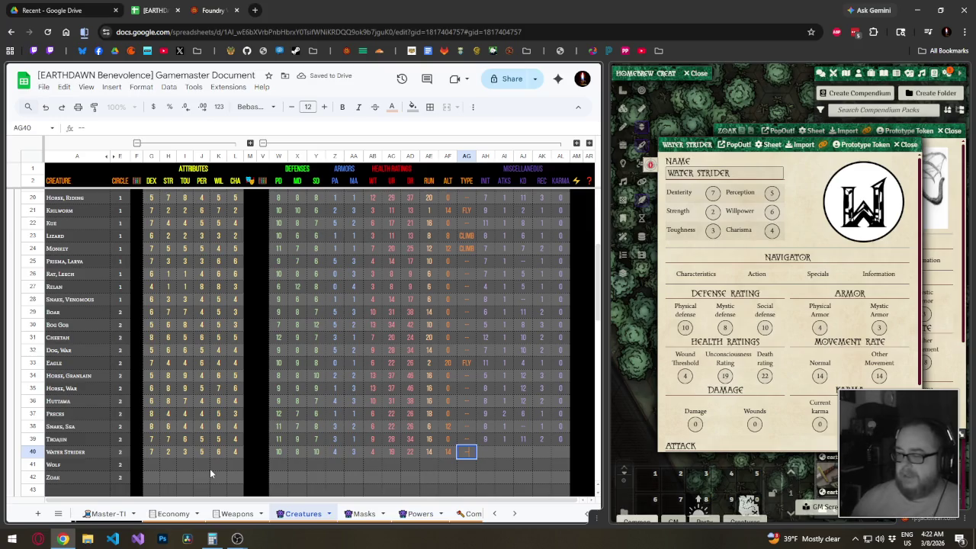
text(Swim)
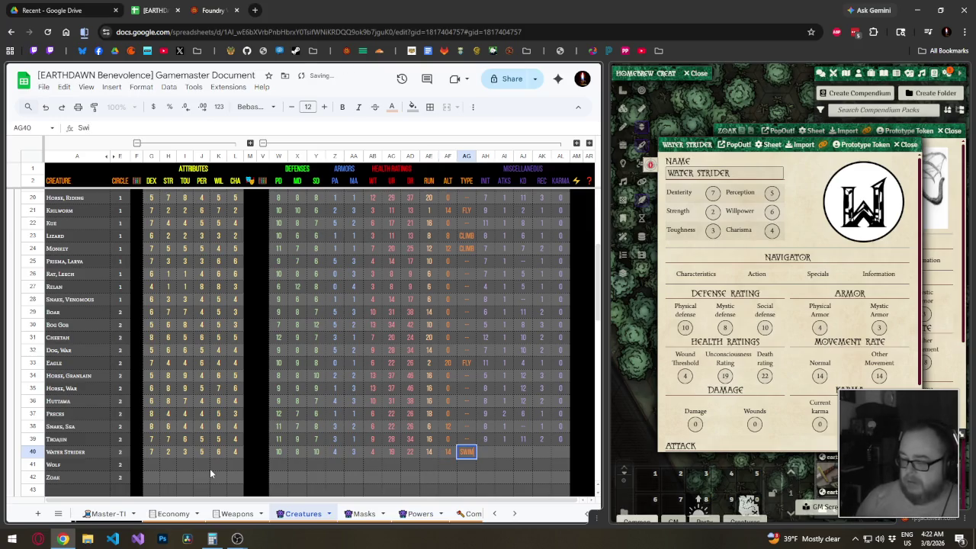
key(Return)
key(Up)
key(Up)
key(Up)
text(Swim)
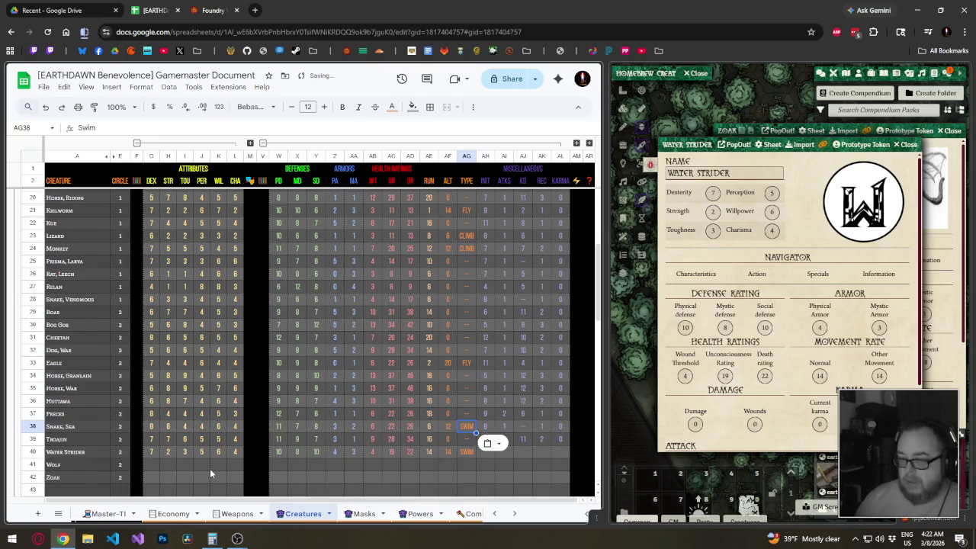
key(Return)
key(Down)
key(Down)
key(Right)
key(Up)
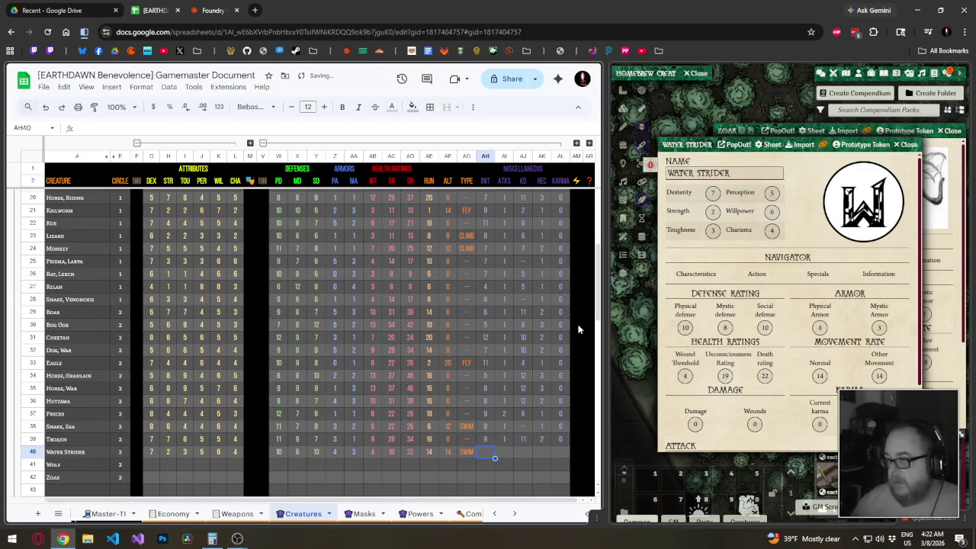
Fill Water Strider's initiative 9, 1 attack, knockdown 8 and recovery 1.
click(753, 275)
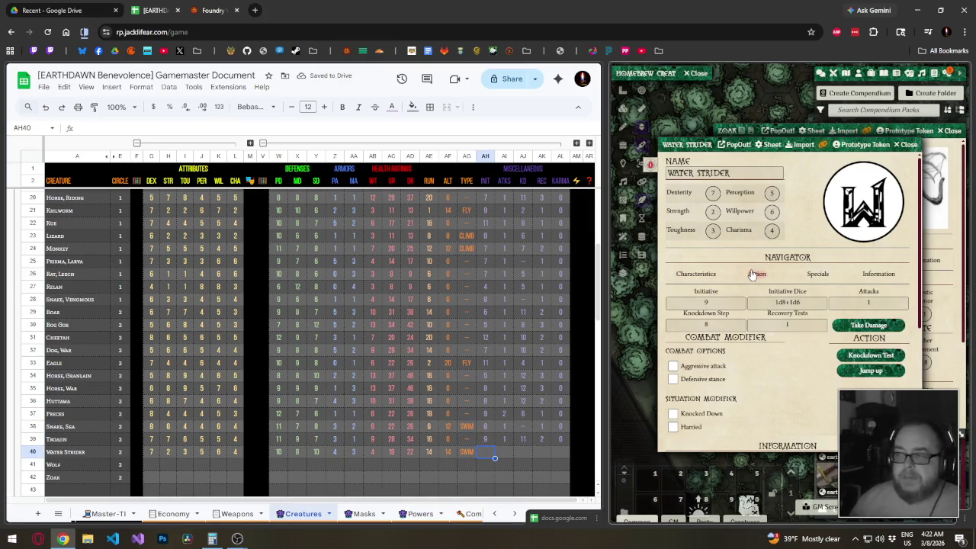
click(492, 454)
text(9	1	)
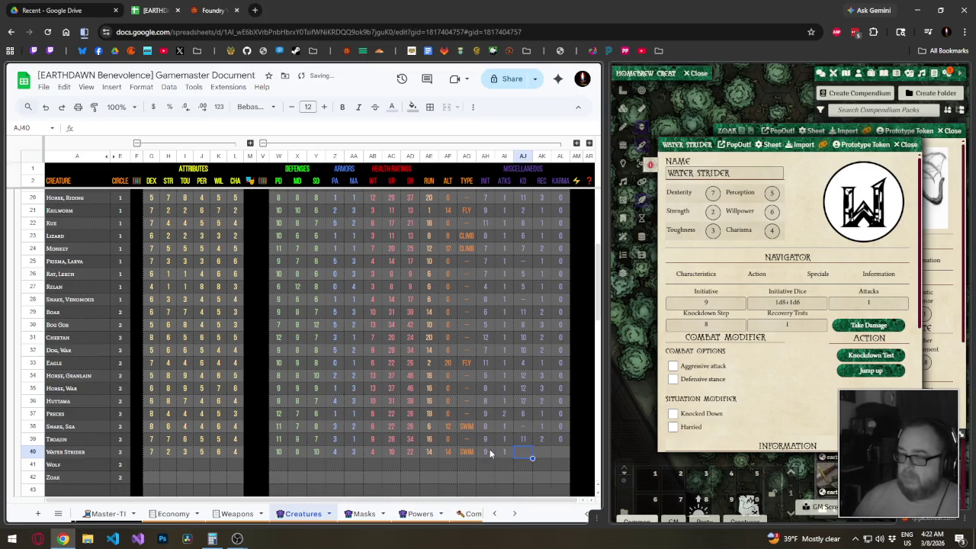
text(8	1)
key(Return)
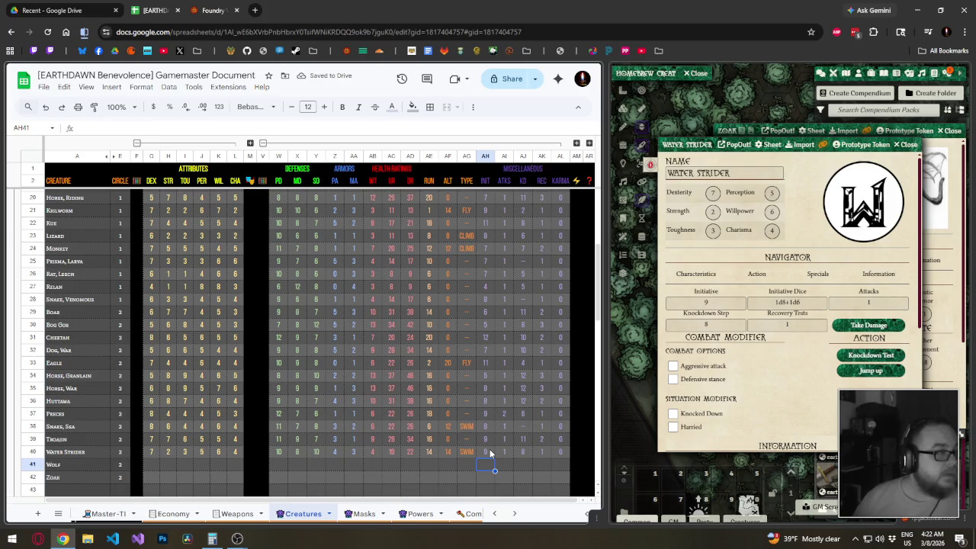
click(907, 145)
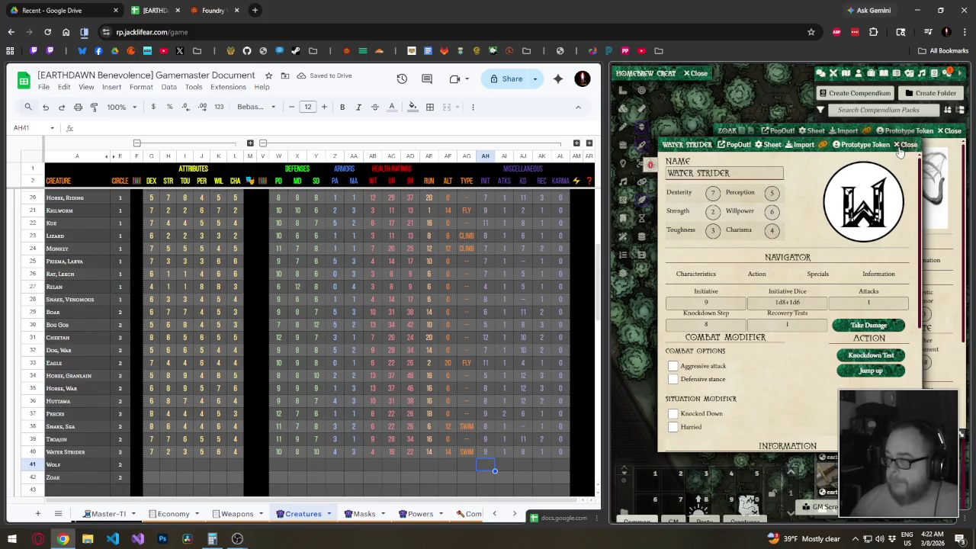
Enter the Wolf's attributes 6, 6, 6, 5, 4, 4 and defenses/armor 10, 8, 9, 3, 2, 9.
click(153, 466)
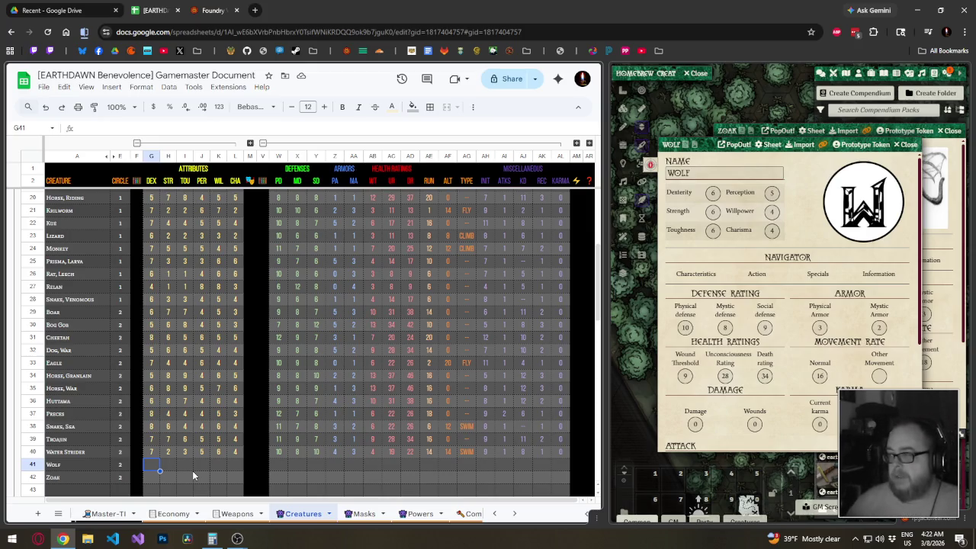
text(6	6	6	5	)
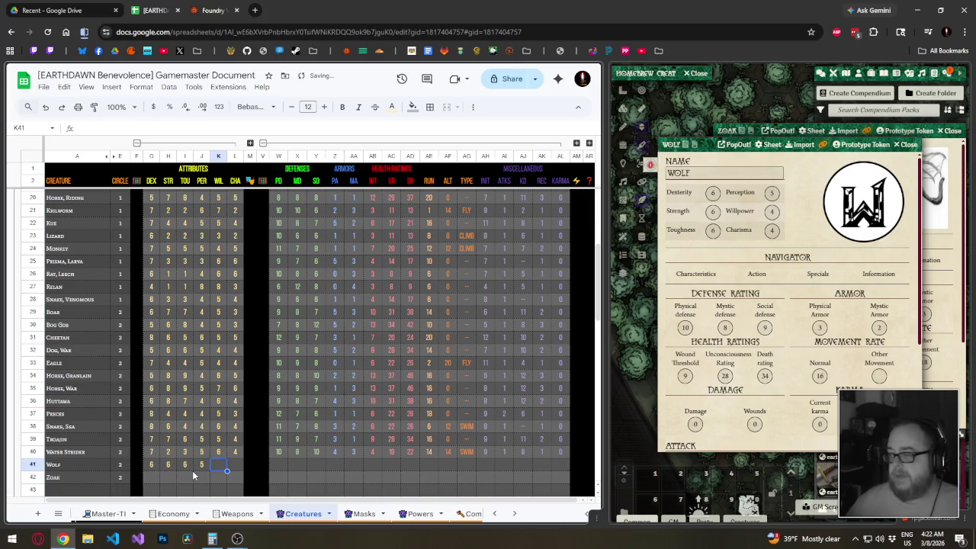
text(4	4)
key(Tab)
key(Tab)
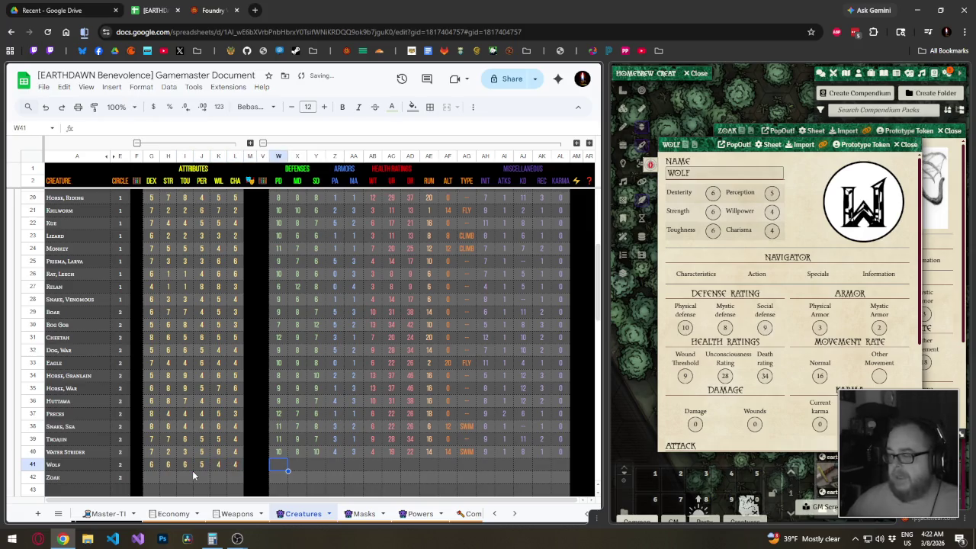
text(10	8	9	3	)
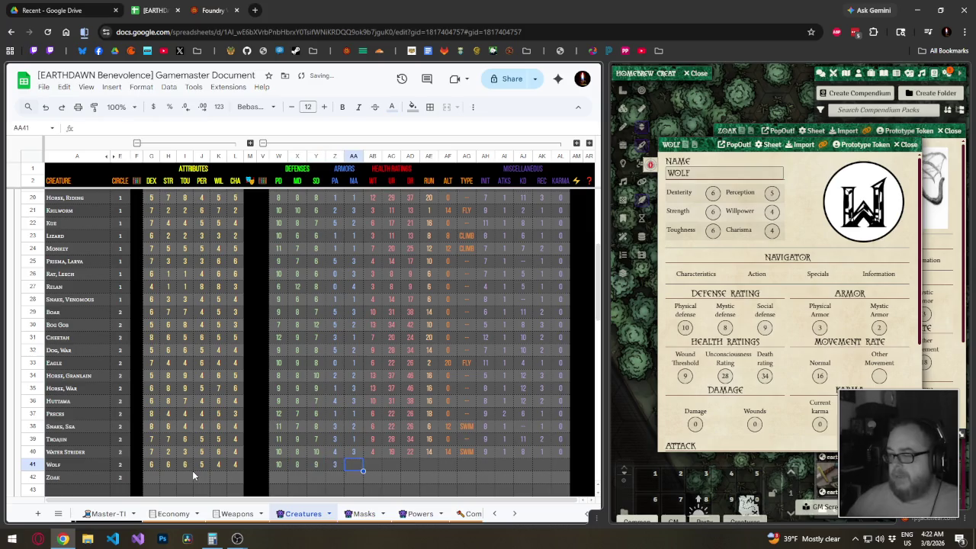
text(2	)
text(9)
key(Tab)
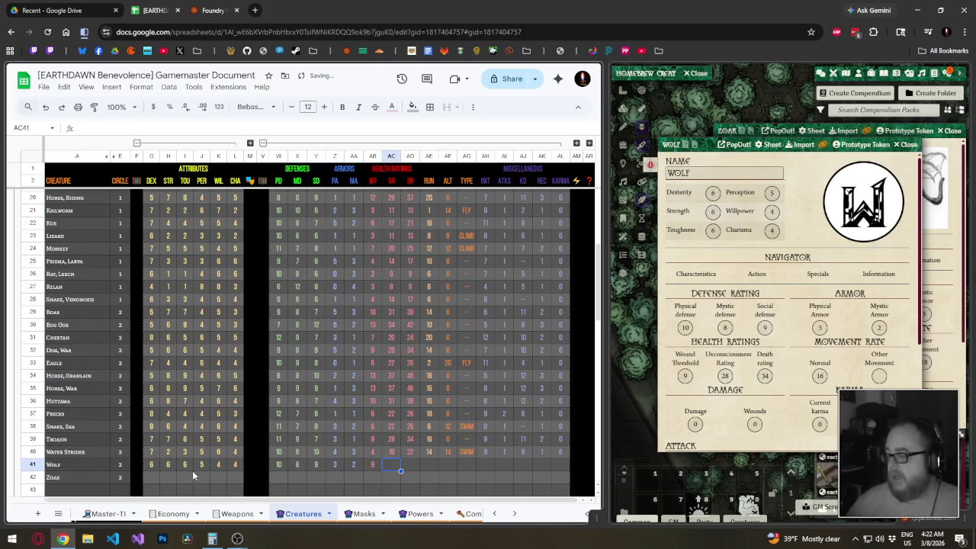
Enter the Wolf's health 30 and 34, run 16, altitude 0 and a dash for type.
text(30)
key(Tab)
text(34)
key(Tab)
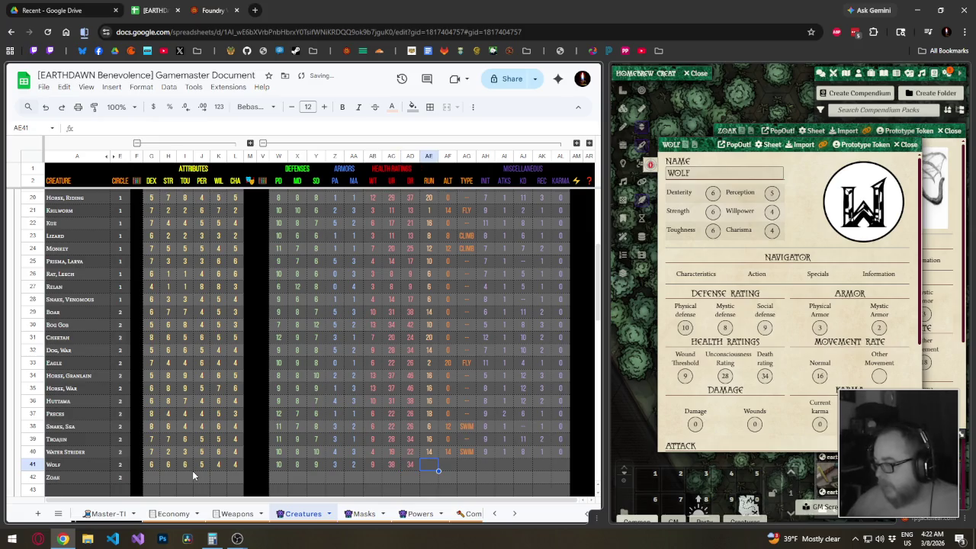
text(16)
key(Tab)
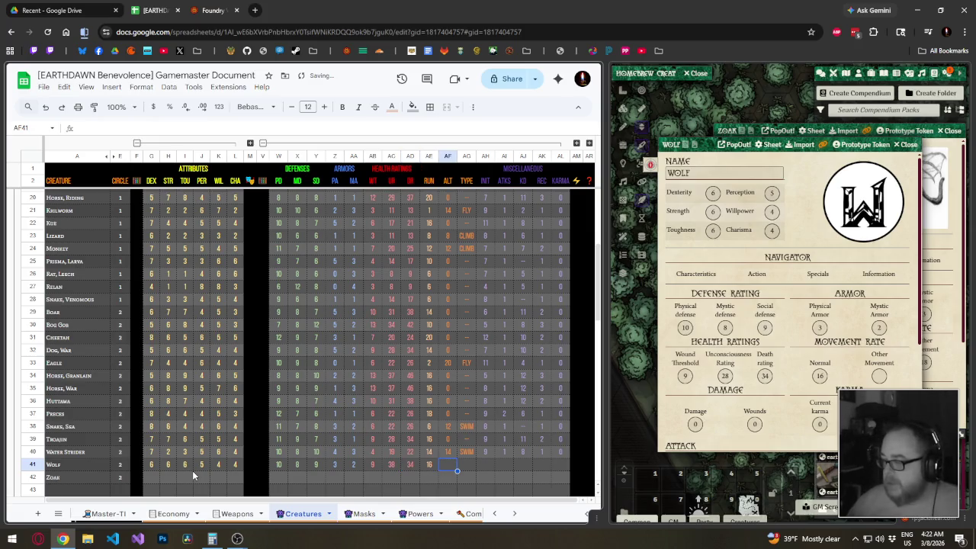
text(0)
key(Tab)
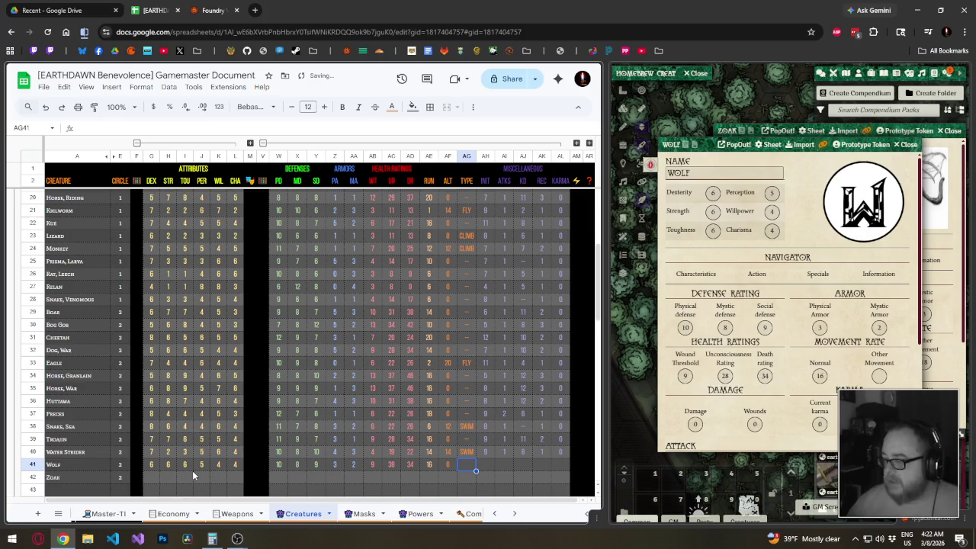
text(-)
key(Tab)
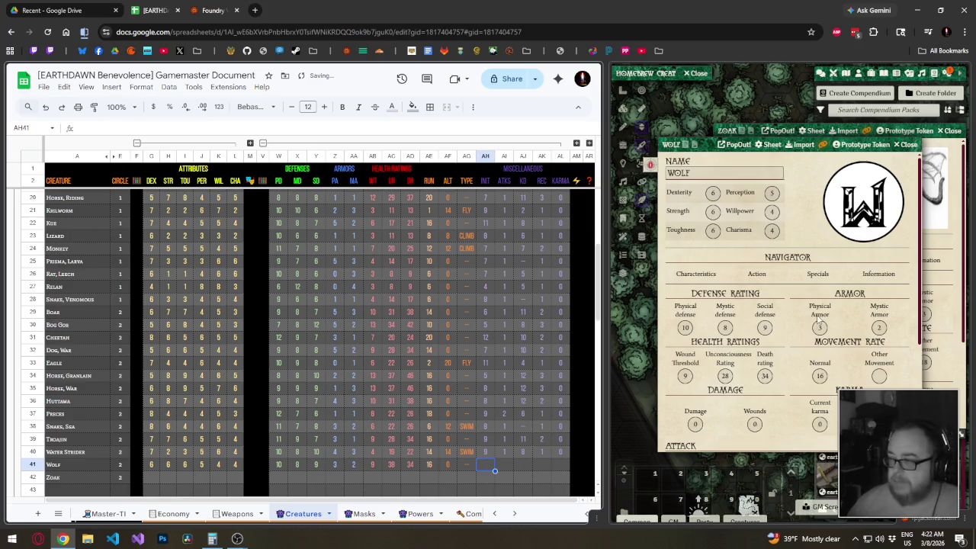
Fill the Wolf's initiative 9, 1 attack, knockdown 10, recovery 2 and karma 0.
click(757, 274)
click(484, 464)
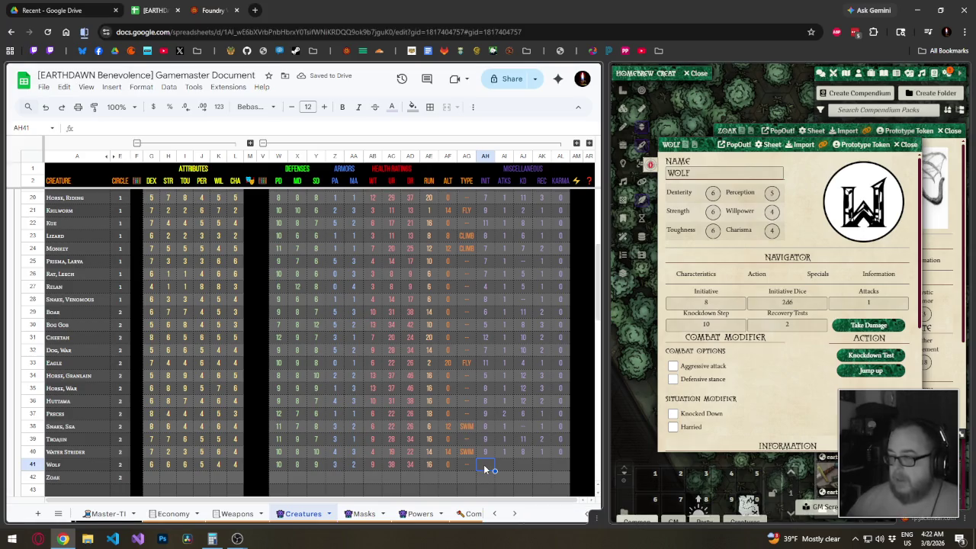
text(89)
key(Tab)
text(1)
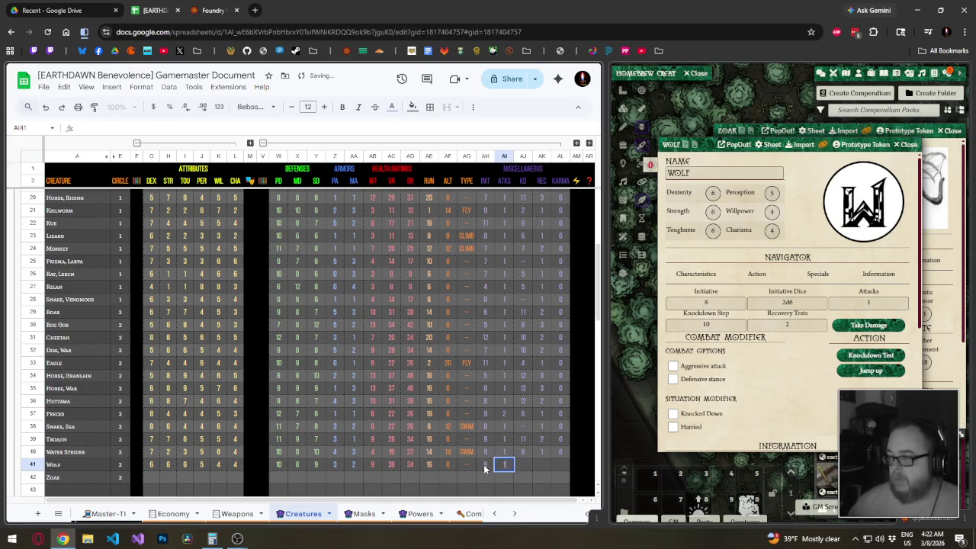
key(Tab)
text(10)
key(Tab)
text(2)
key(Tab)
text(0)
key(Return)
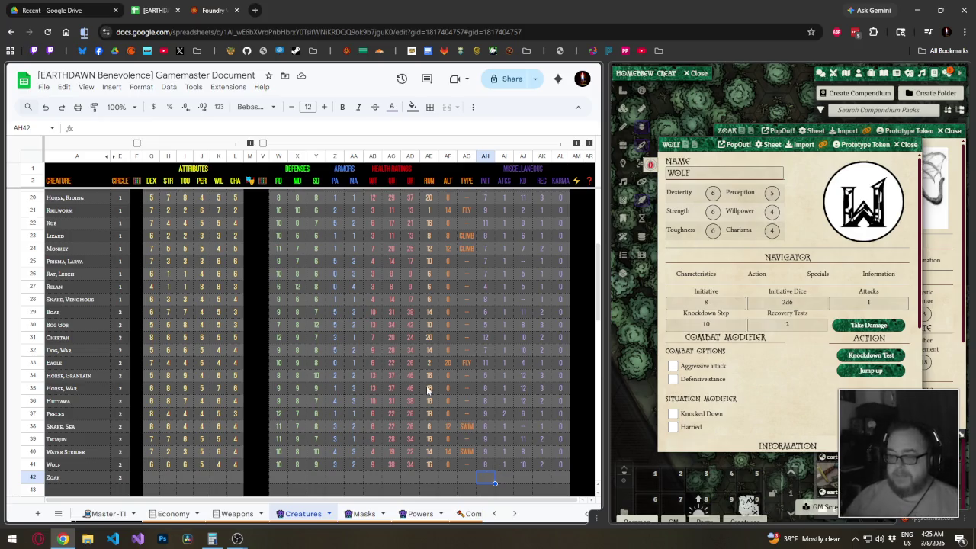
click(156, 481)
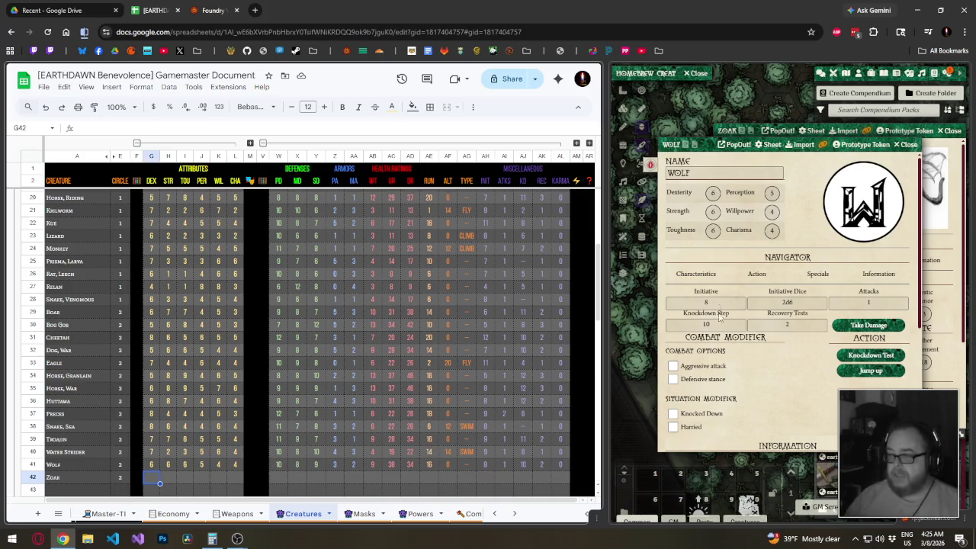
With Zoak's Foundry sheet in view, enter Zoak's attribute values into row 42.
click(902, 144)
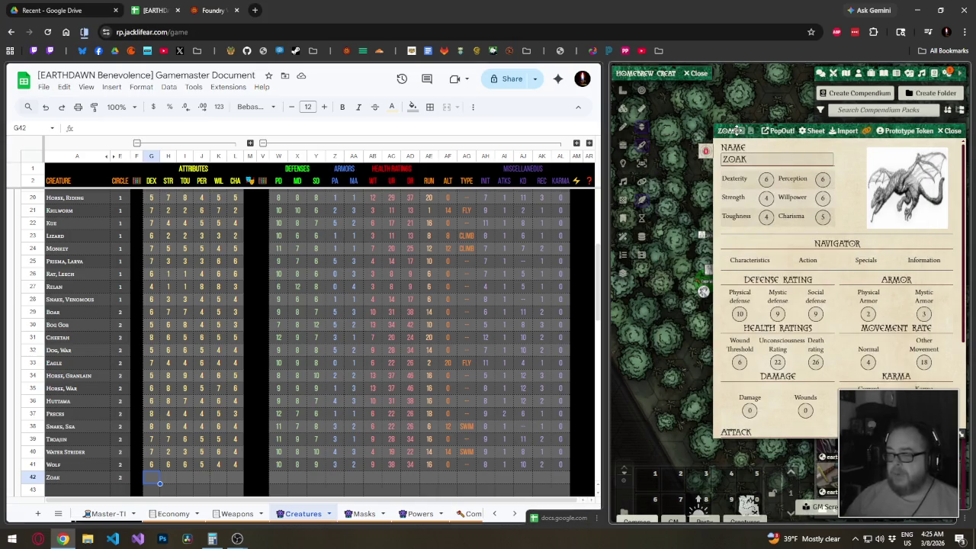
drag(729, 128, 654, 132)
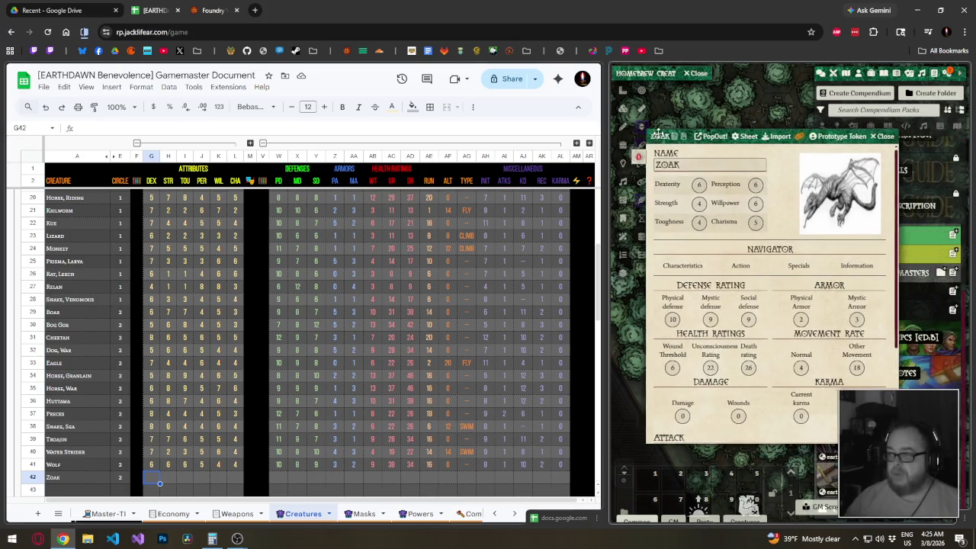
click(154, 478)
text(6	)
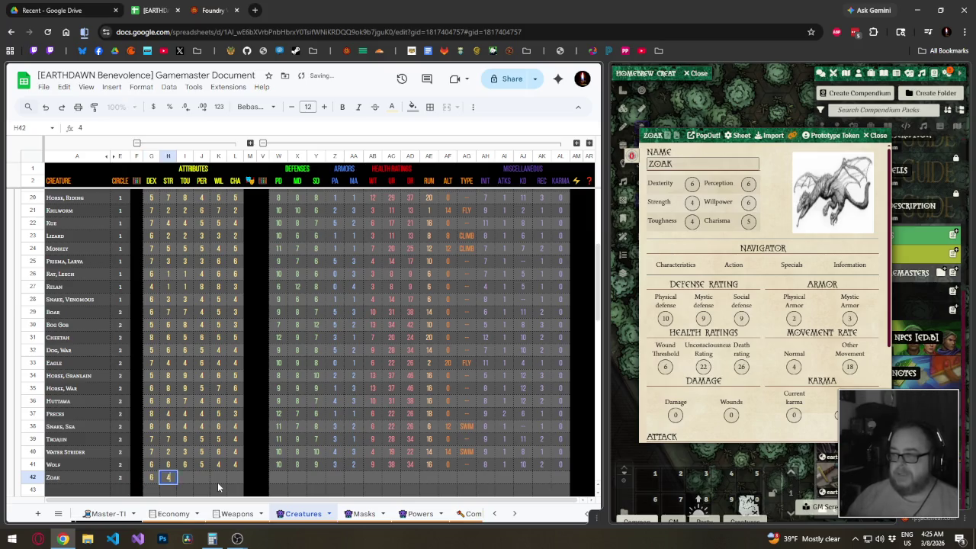
text(4	4	66)
key(Tab)
key(shift+Tab)
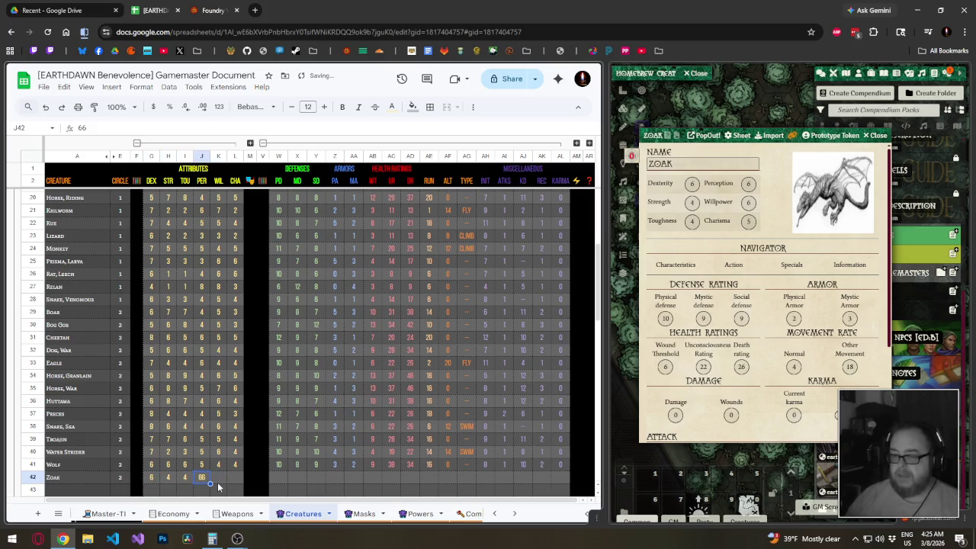
text(6	6	5)
Enter Zoak's defenses, armor and health (10, 9, 9, 2, 3, 6, 3, 3), movement 4 and 16, and type Fly.
key(Tab)
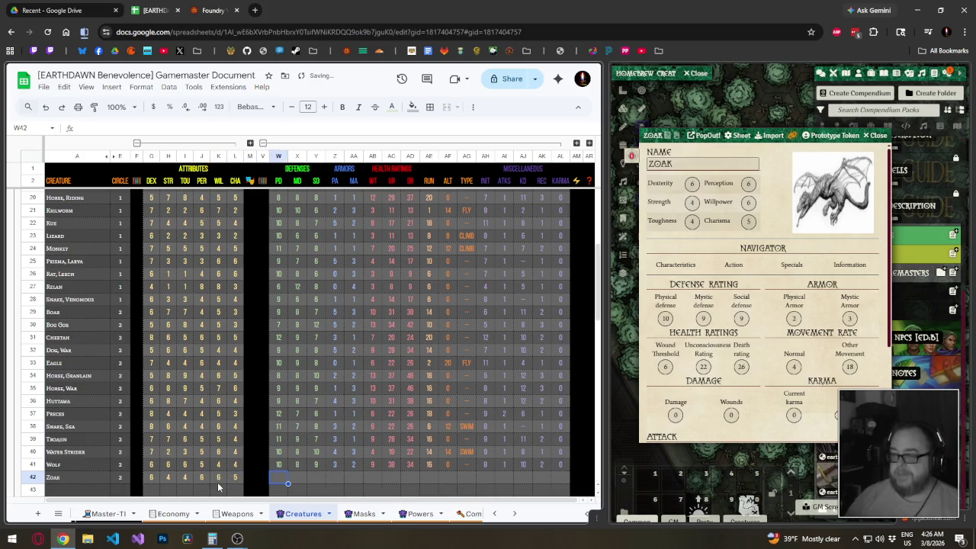
text(10	9	9	)
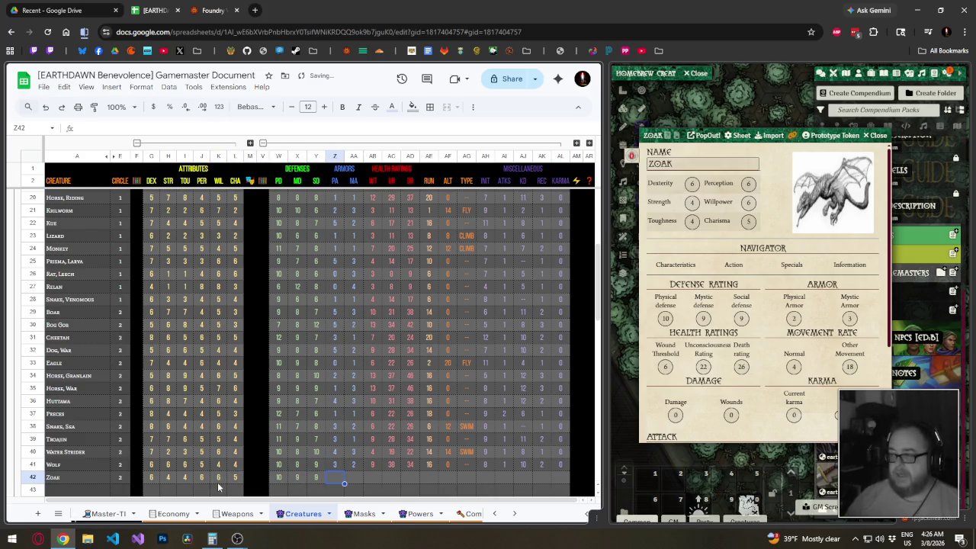
text(2	3	6	3)
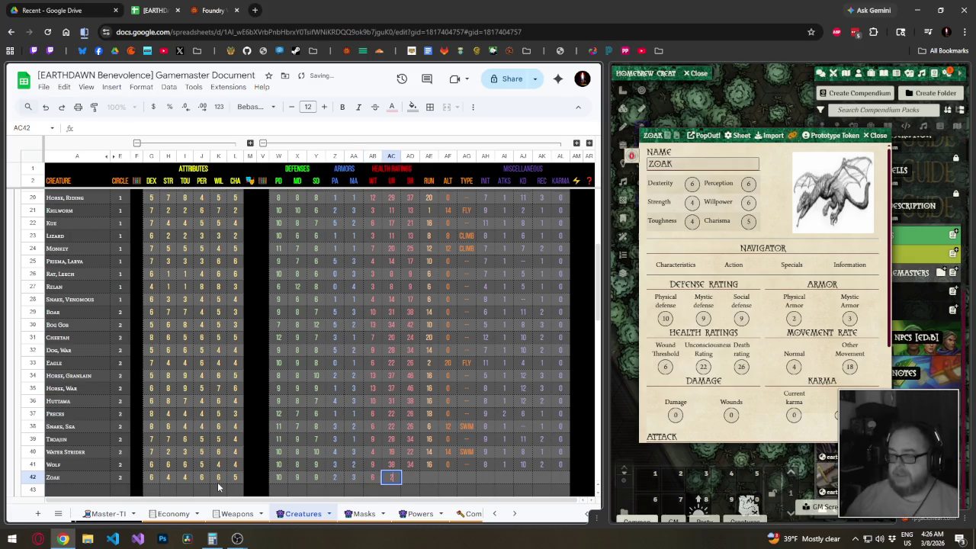
text(	3)
key(Tab)
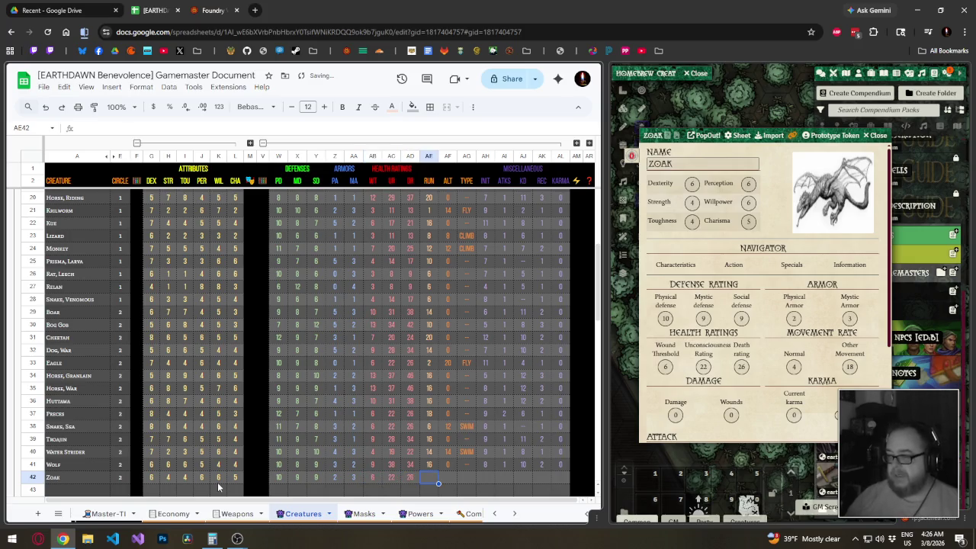
text(4)
key(Tab)
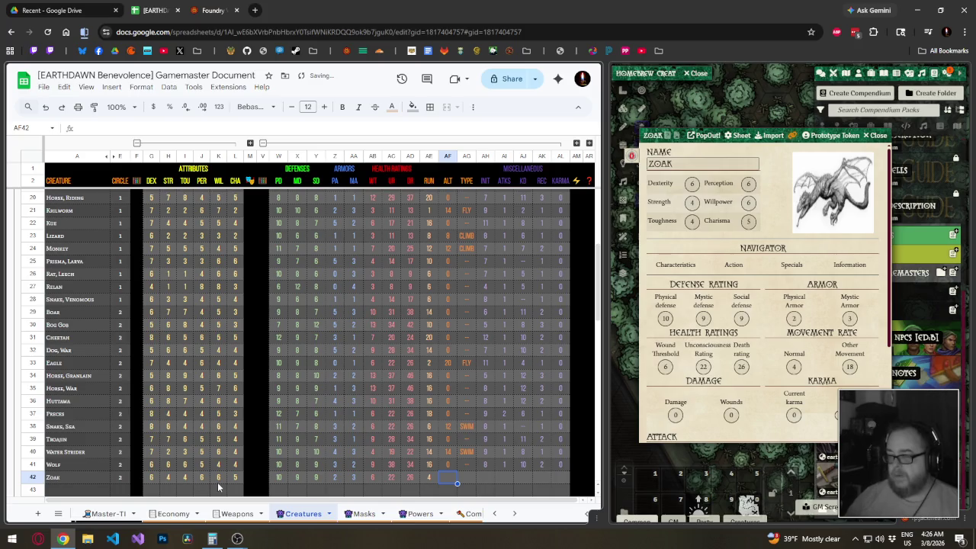
text(16)
key(Tab)
text(Fly)
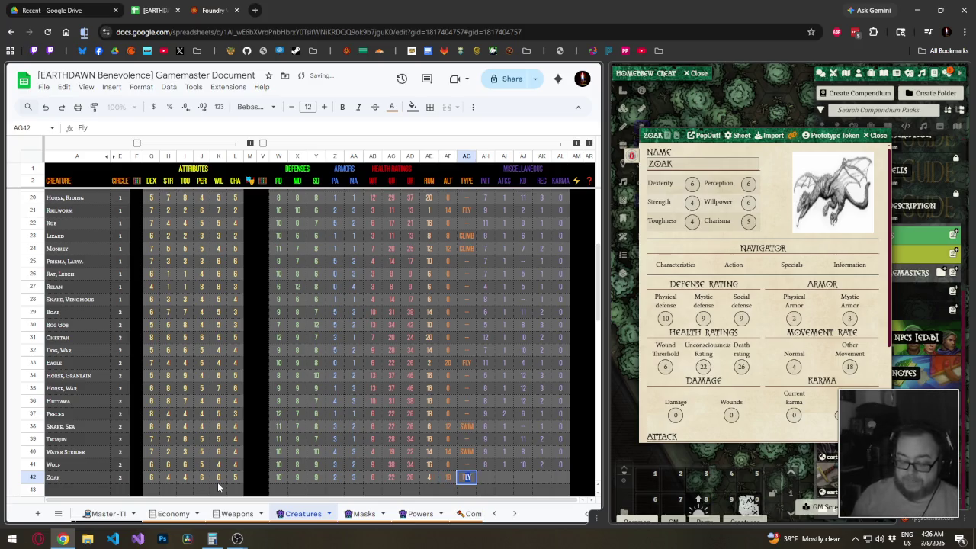
key(Tab)
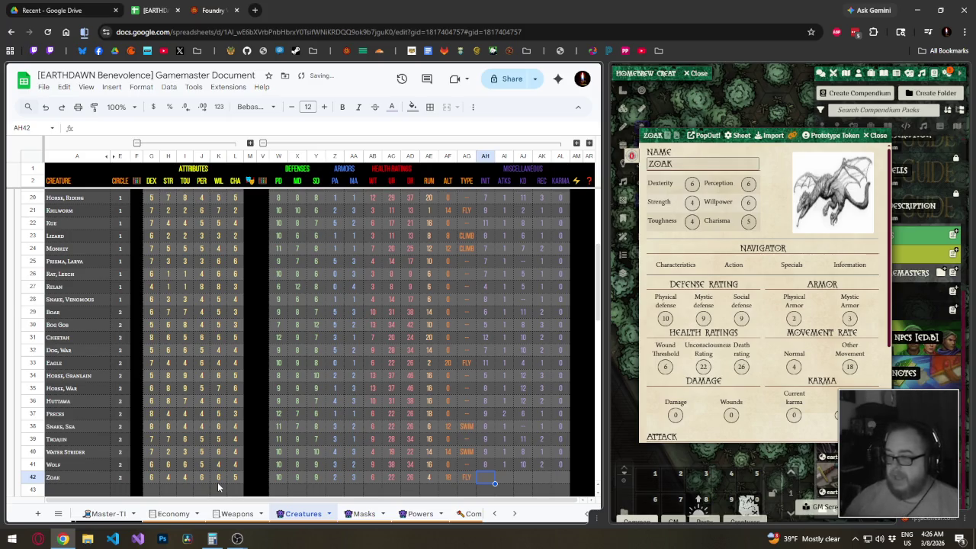
Finish Zoak's row with initiative 8, 1 attack and knockdown 4.
click(735, 267)
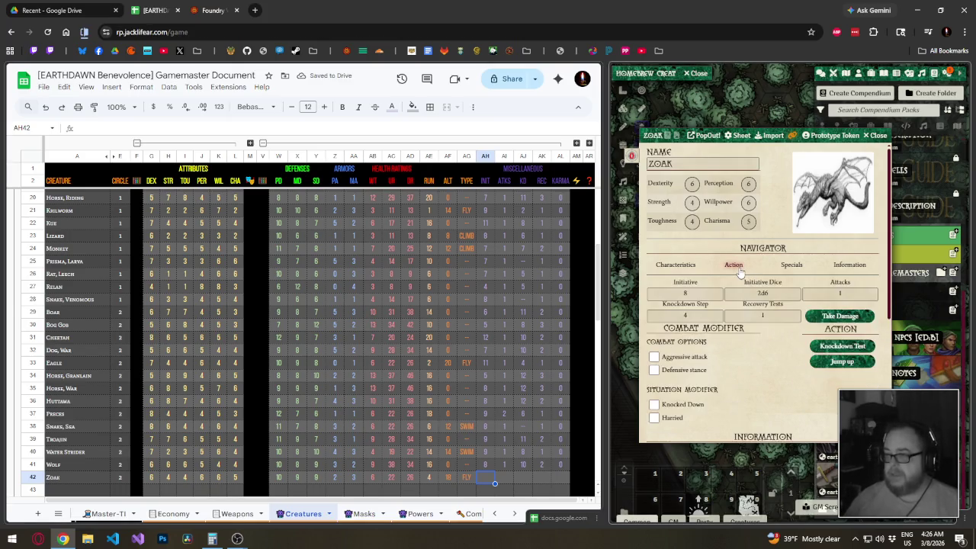
click(489, 476)
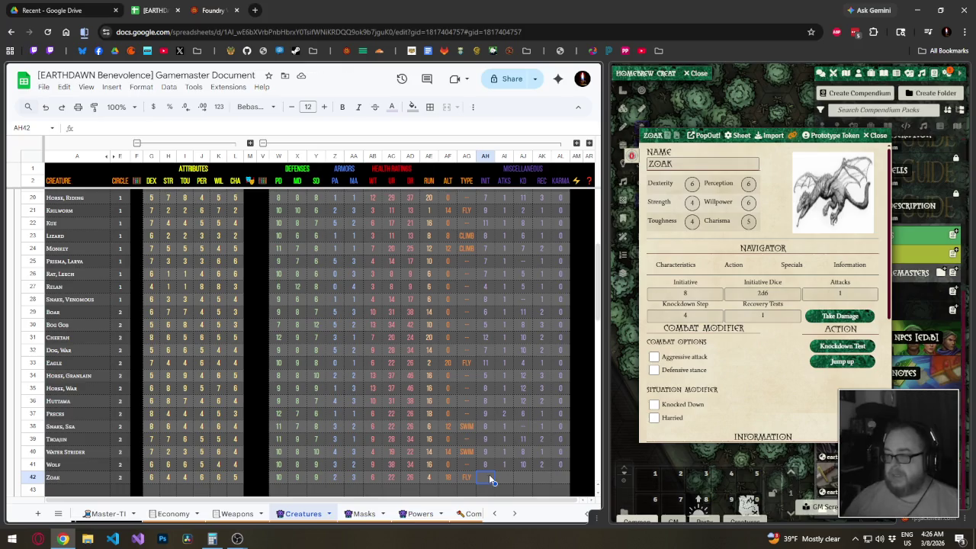
text(8)
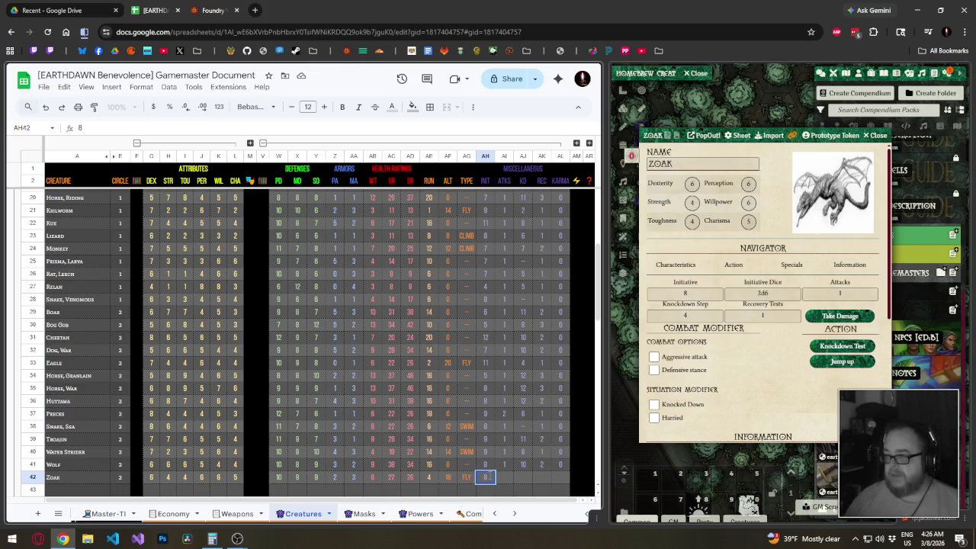
key(Tab)
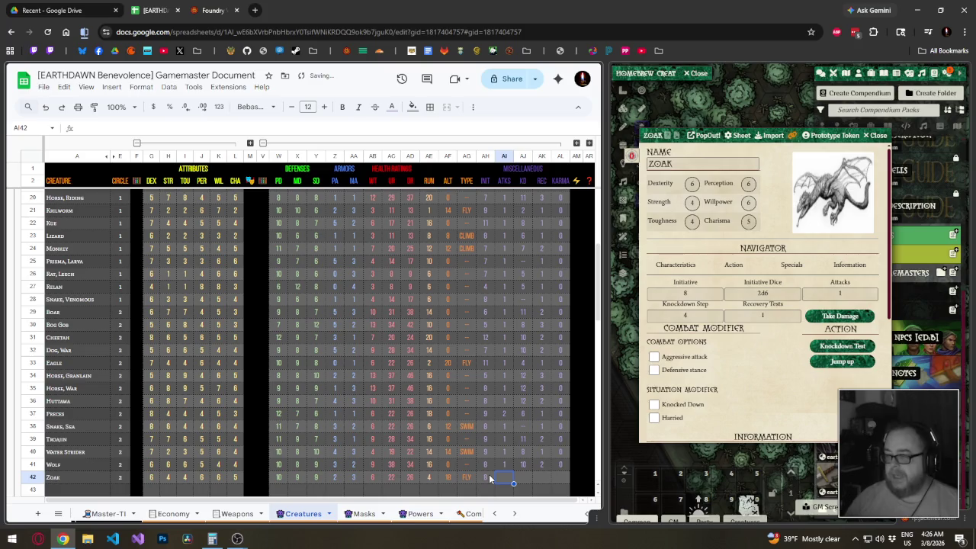
text(1)
key(Tab)
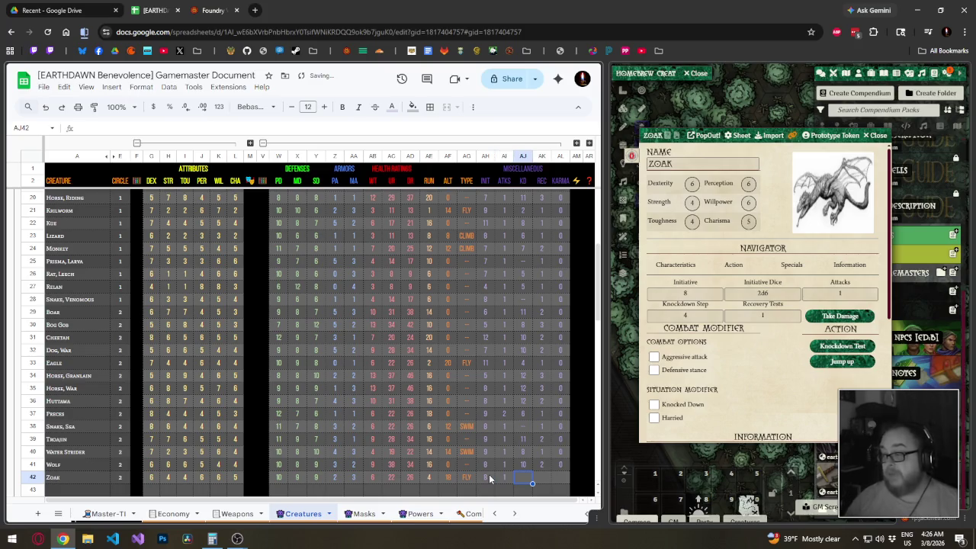
text(4)
key(Tab)
key(Tab)
key(Return)
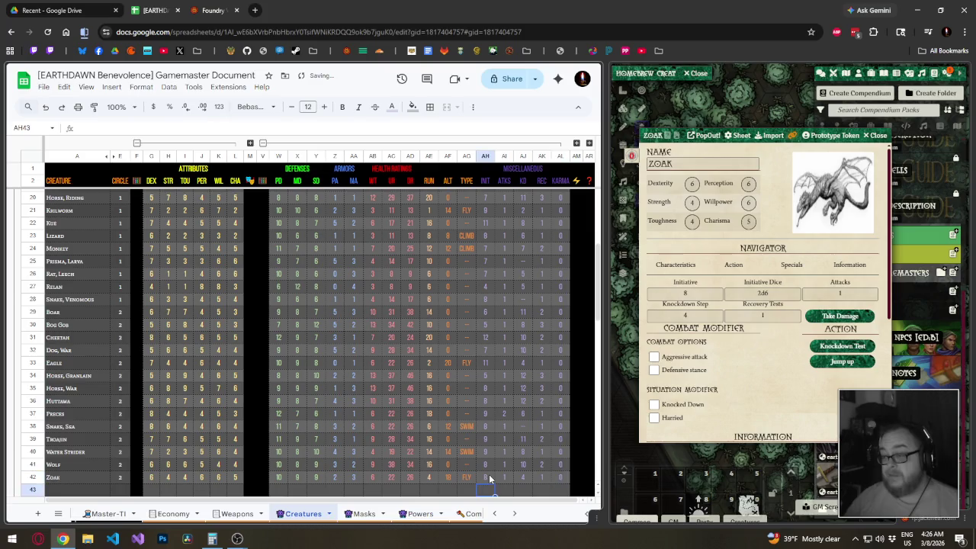
click(490, 477)
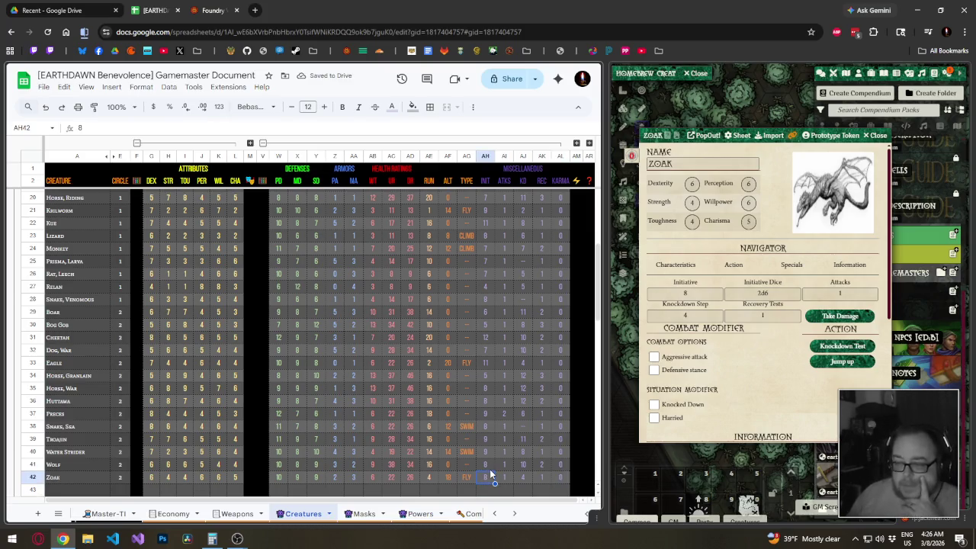
key(Up)
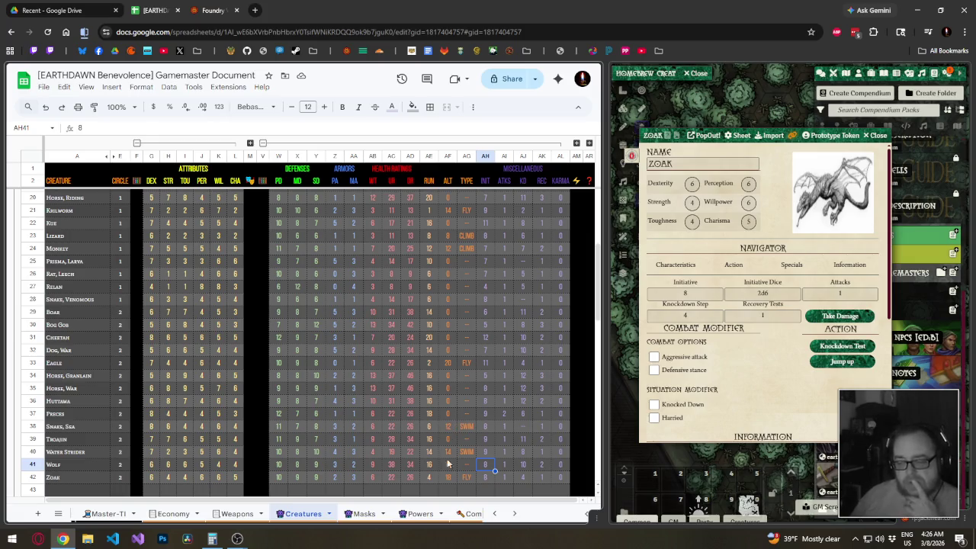
click(483, 478)
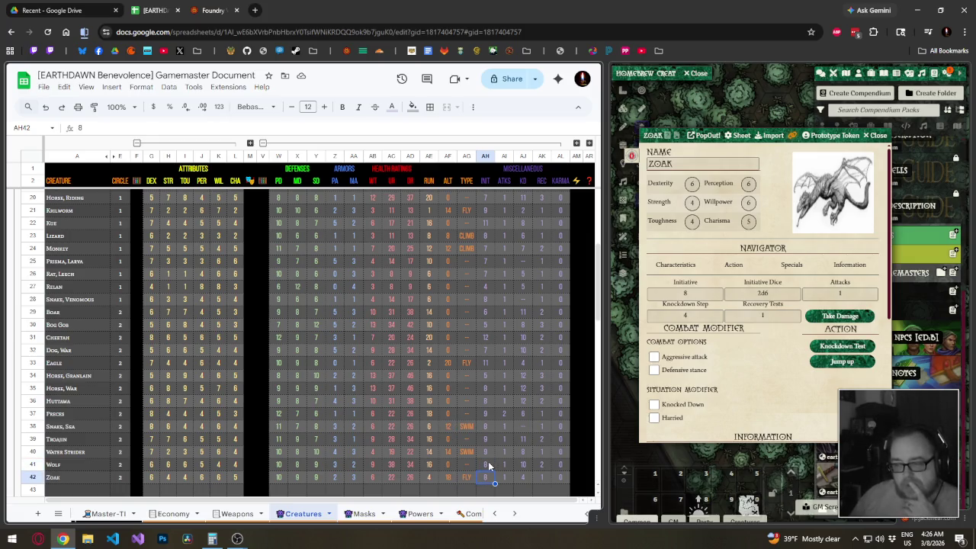
click(489, 465)
click(487, 440)
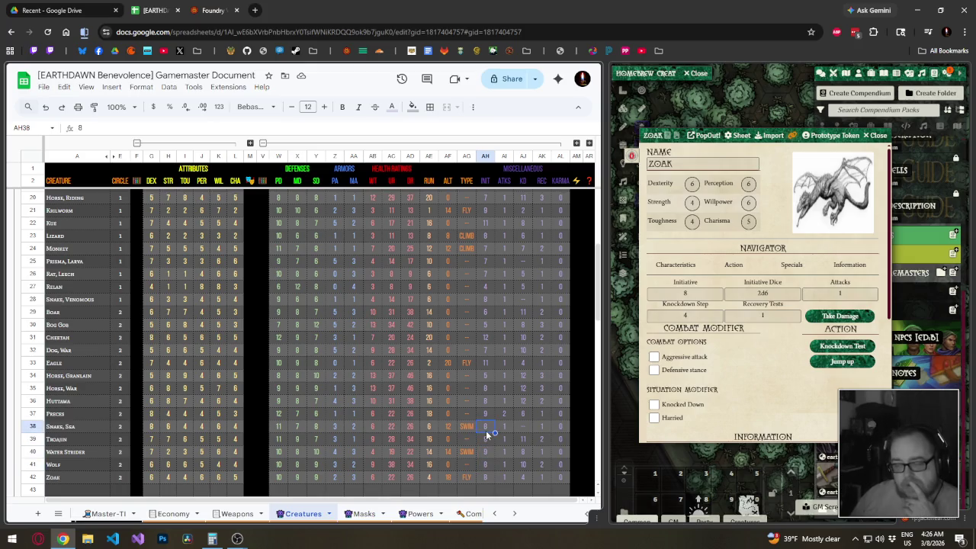
click(486, 413)
click(486, 388)
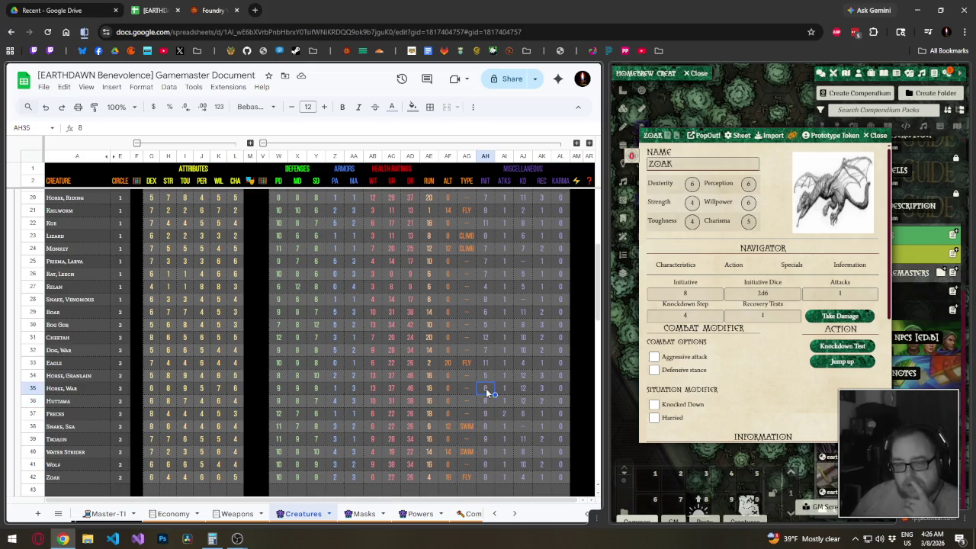
scroll(485, 391, up, 5)
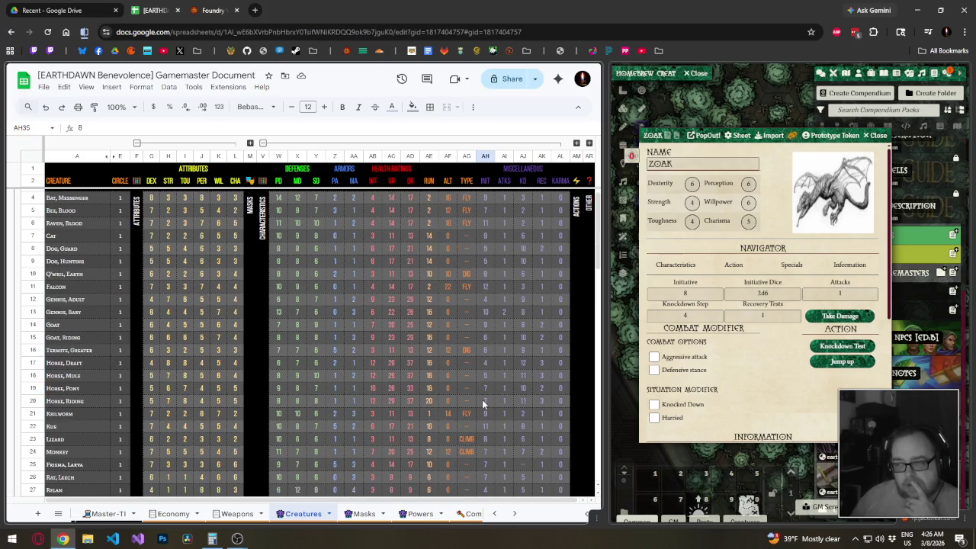
scroll(483, 399, down, 3)
scroll(482, 399, down, 2)
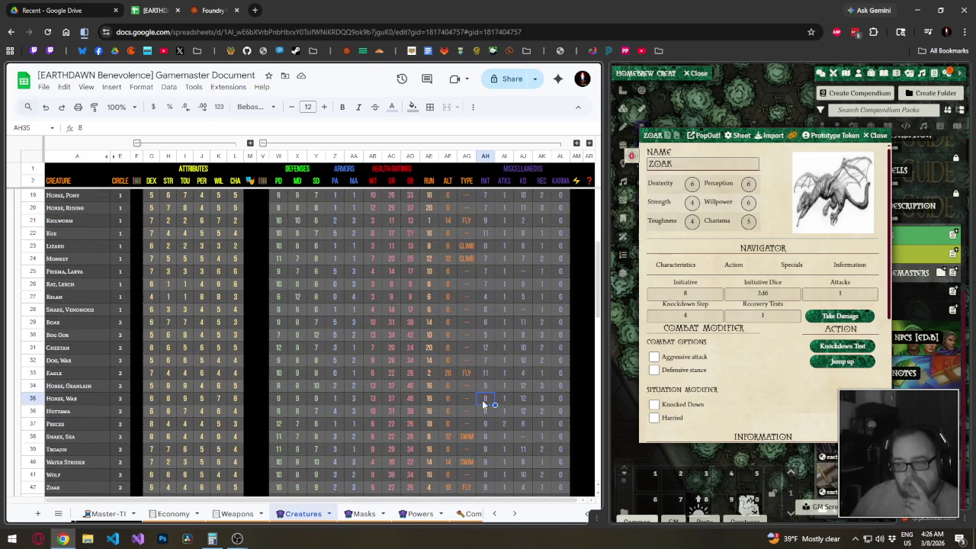
scroll(482, 399, down, 2)
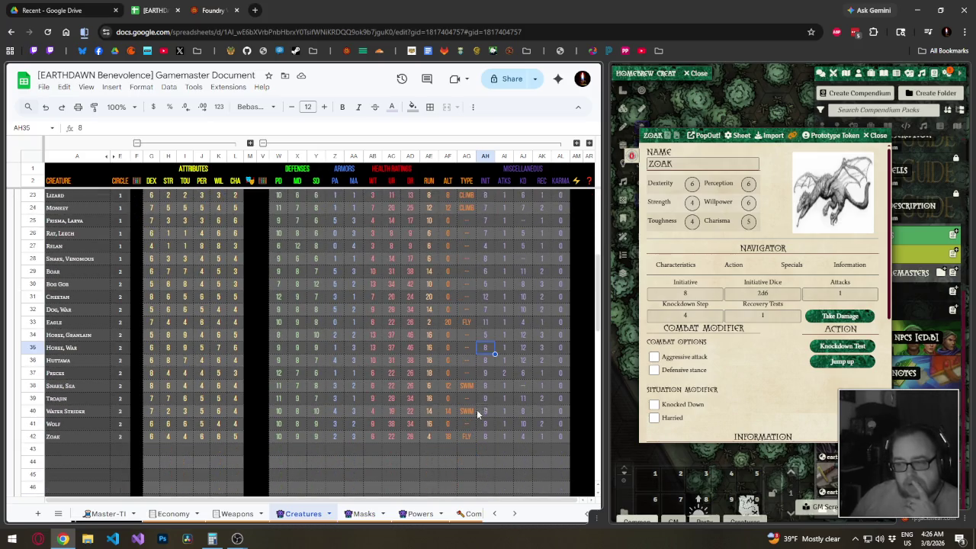
Try moving the Zoak row up beneath Eagle; merged cells block it, so dismiss the error.
click(29, 437)
drag(29, 393, 33, 335)
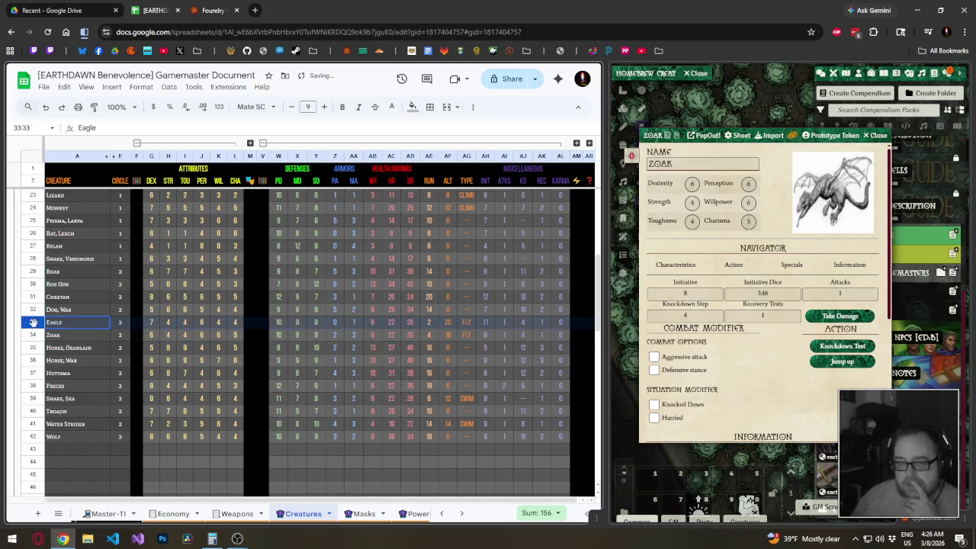
scroll(58, 358, up, 3)
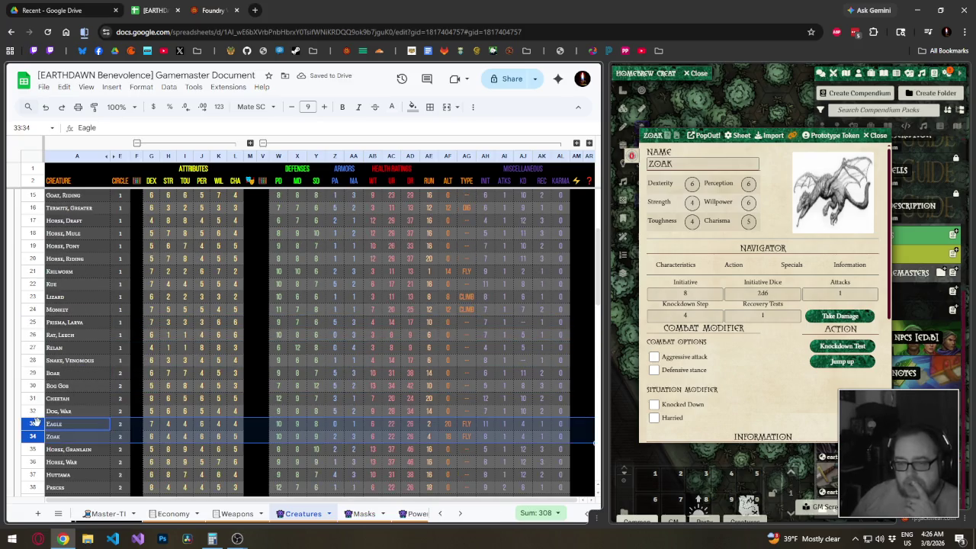
mouse_move(36, 424)
mouse_down()
mouse_move(33, 187)
mouse_move(33, 246)
mouse_up()
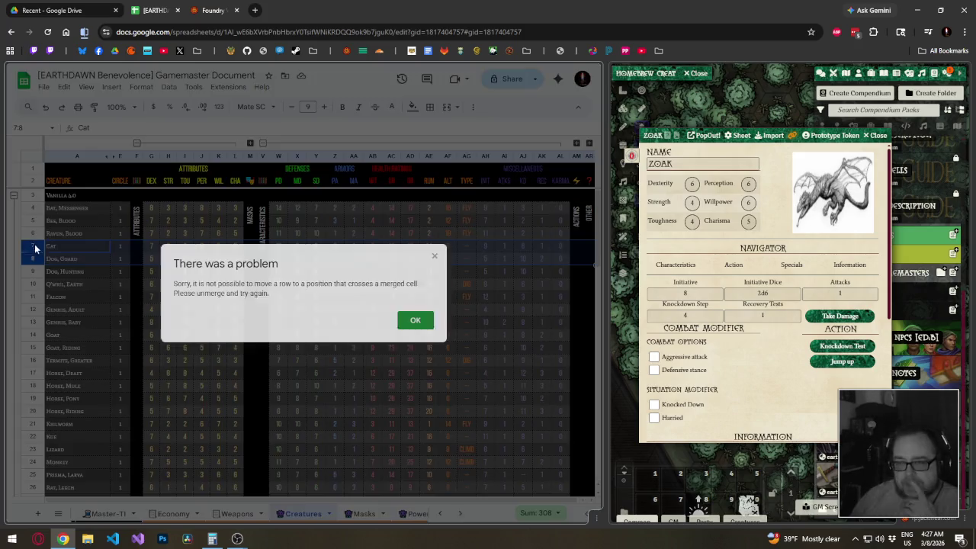
click(415, 320)
Delete the vertical ATTRIBUTES, MASKS CHARACTERISTICS, ACTIONS and OTHER labels.
click(136, 227)
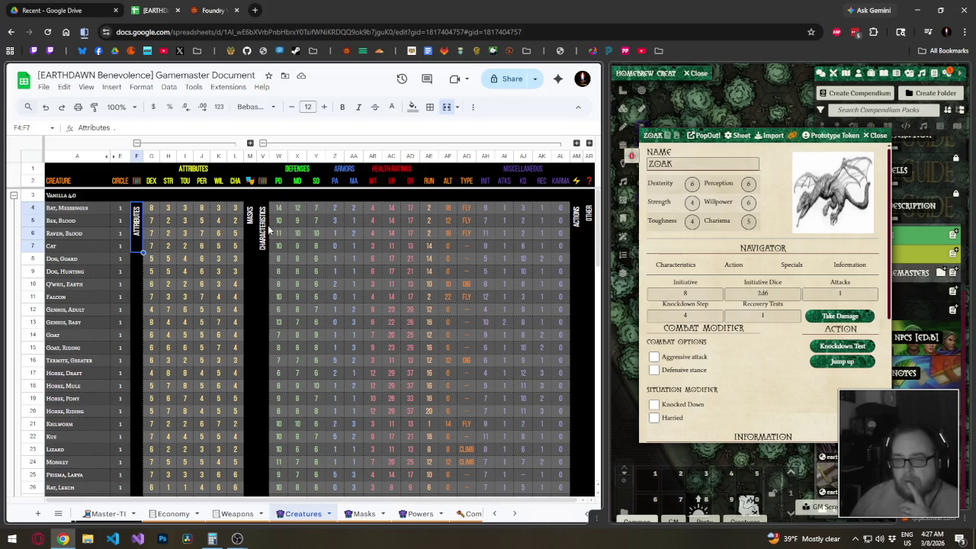
key(Delete)
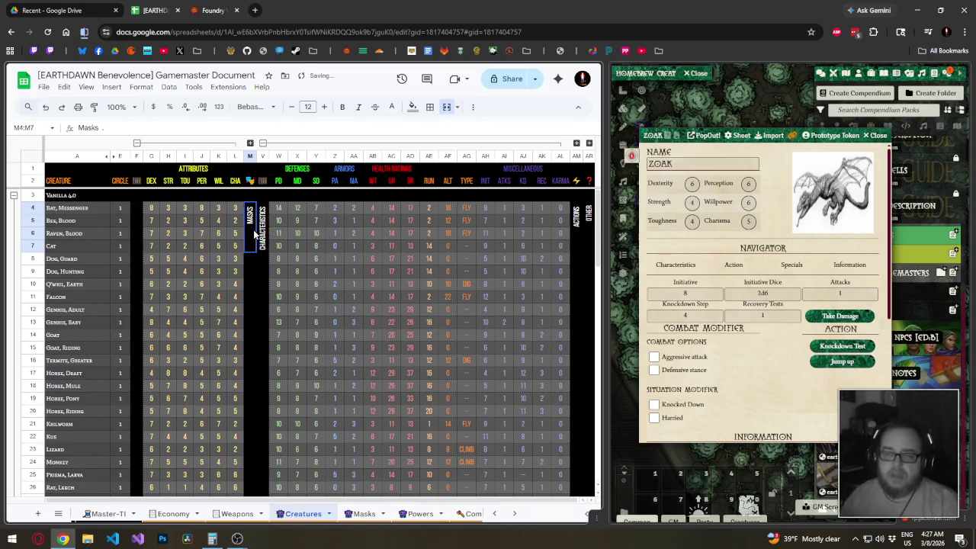
click(253, 230)
key(Delete)
click(580, 220)
key(Delete)
key(Delete)
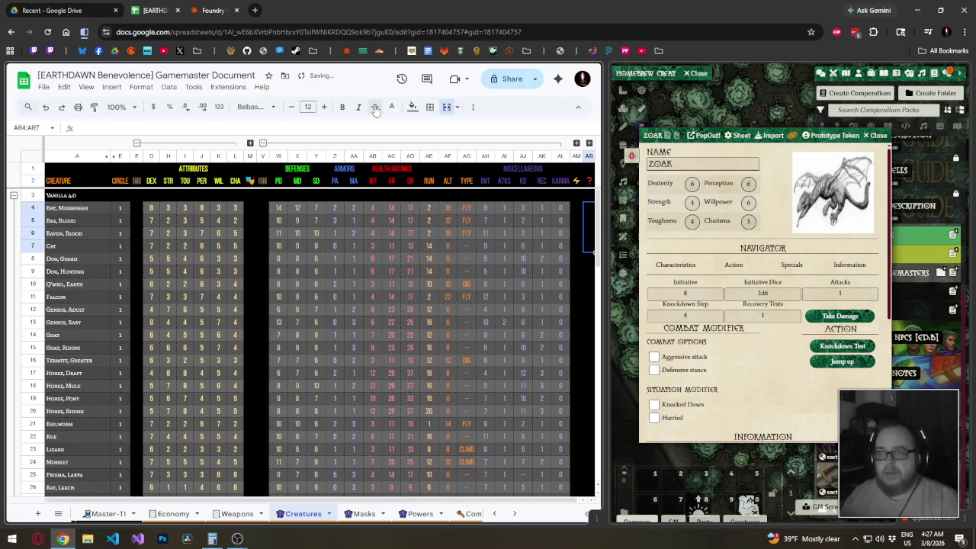
Unmerge the former label blocks in columns F, M, V, AM and AR, rows 4–7.
click(445, 107)
click(576, 218)
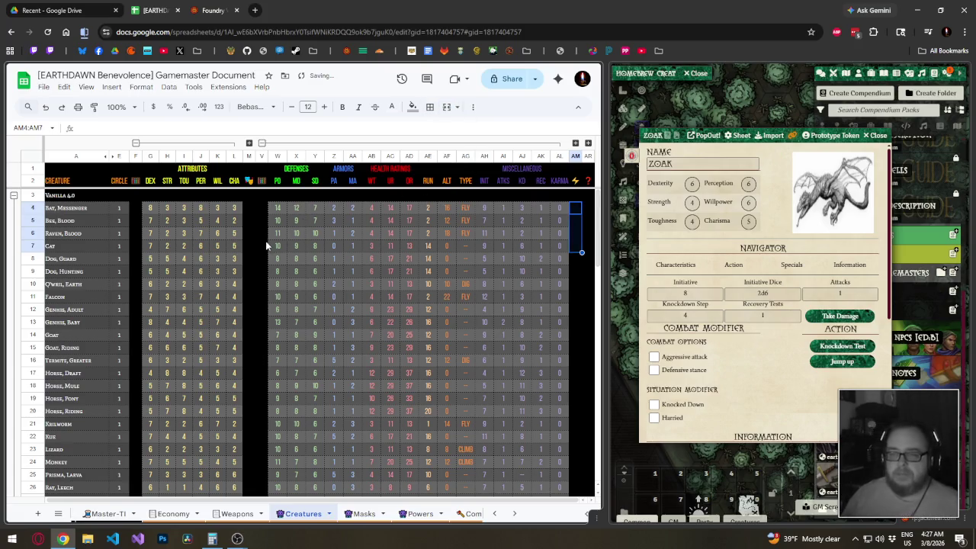
drag(261, 208, 264, 258)
click(446, 107)
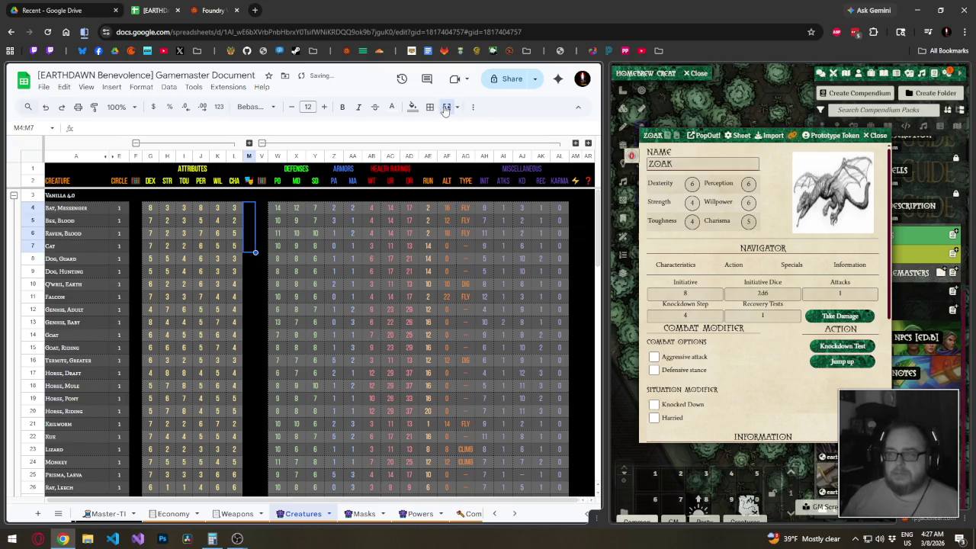
drag(249, 209, 249, 246)
drag(135, 208, 135, 245)
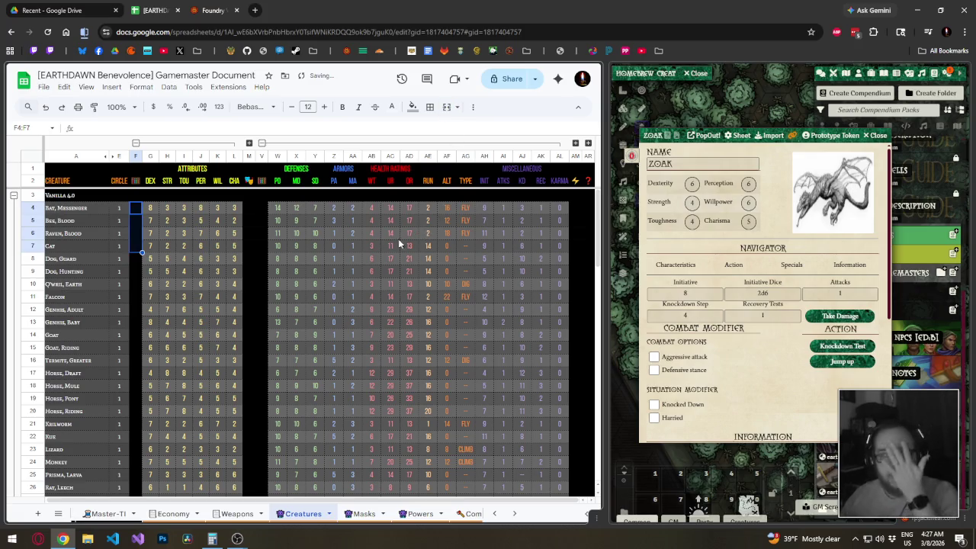
click(576, 210)
click(588, 212)
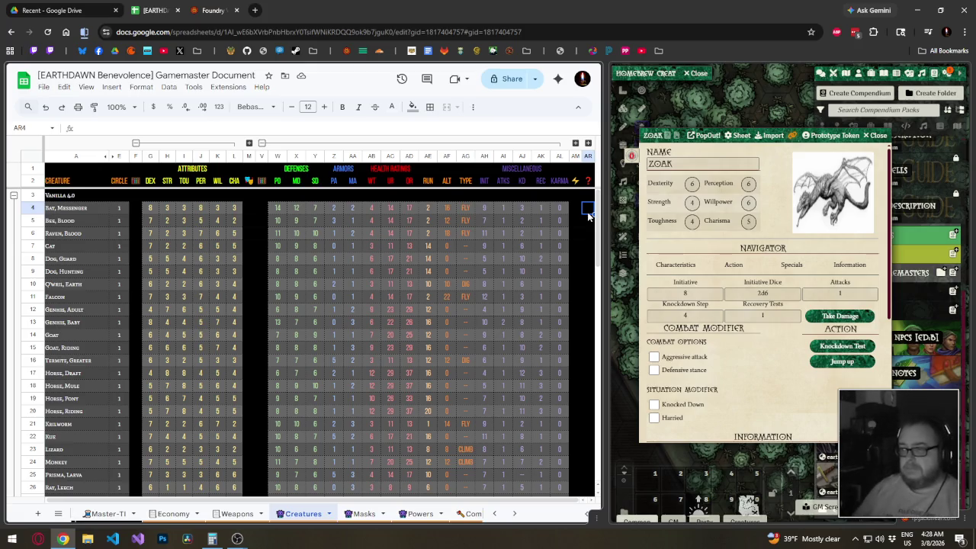
Scroll the creature list and check the values in AF4, AF5 and AF6.
scroll(494, 345, down, 5)
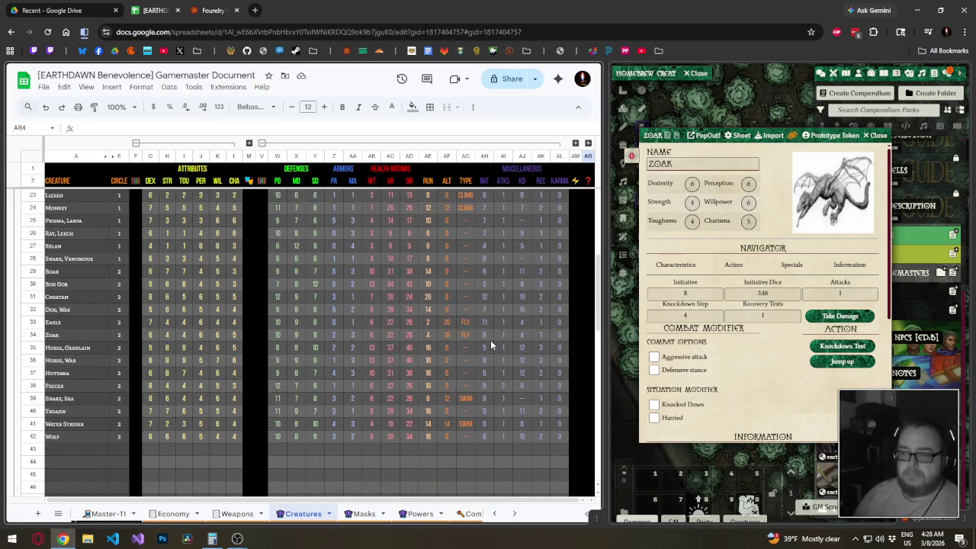
scroll(490, 340, down, 4)
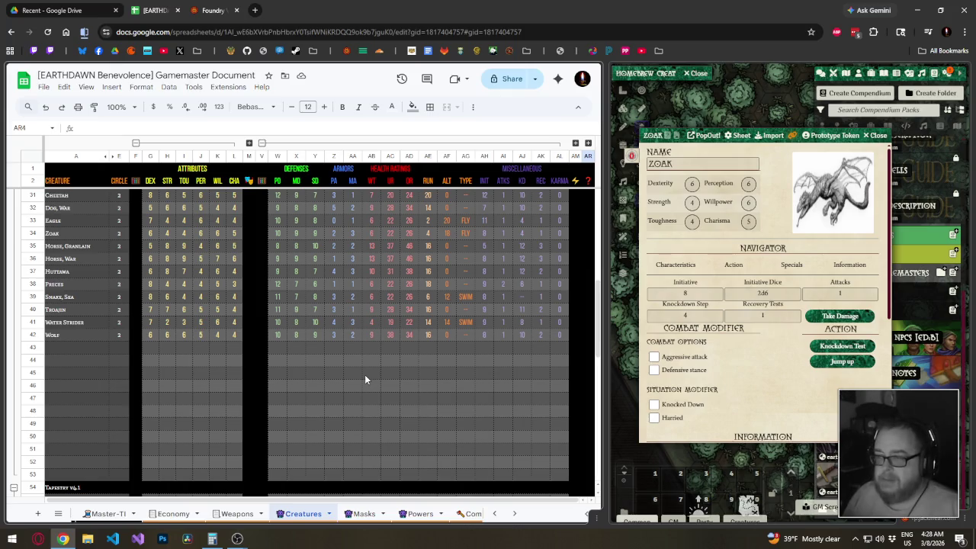
scroll(340, 386, up, 5)
scroll(358, 357, up, 4)
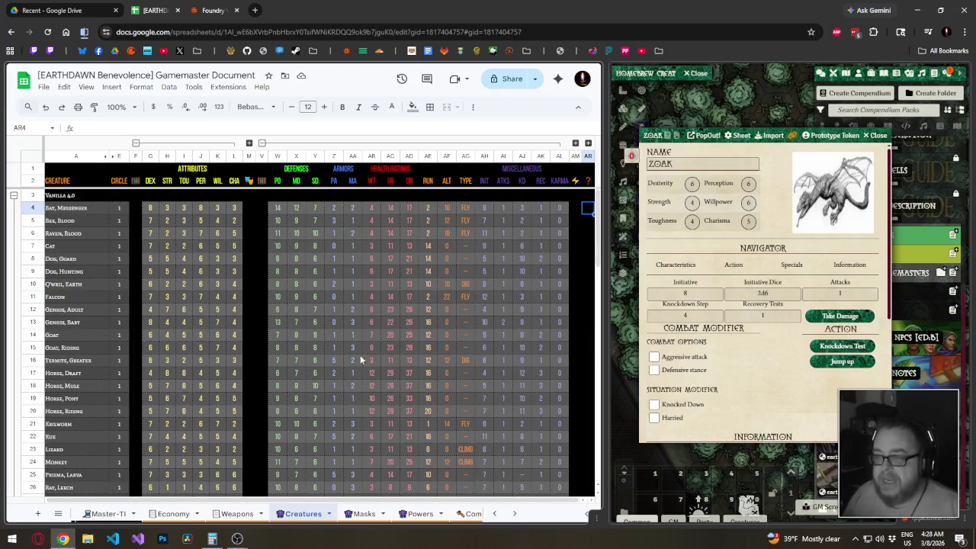
click(448, 212)
click(448, 223)
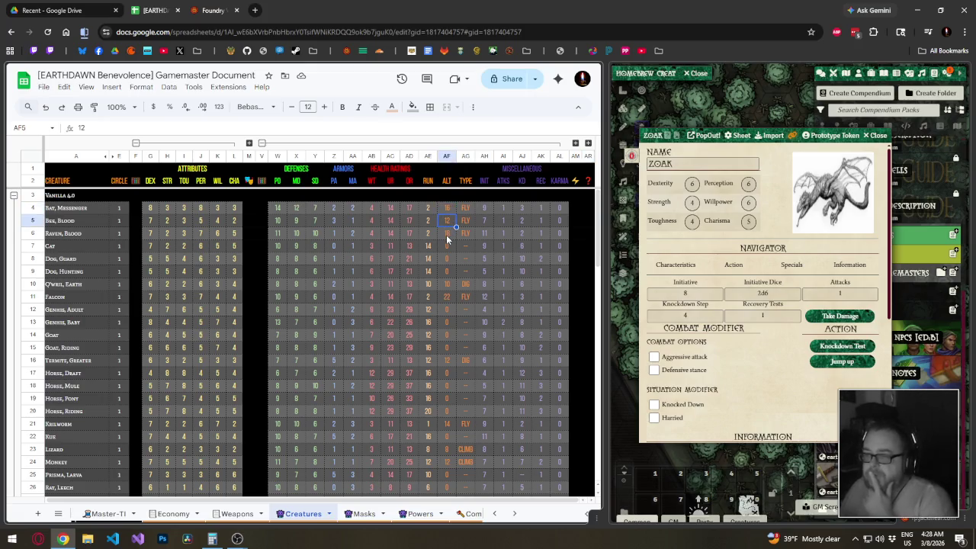
click(447, 236)
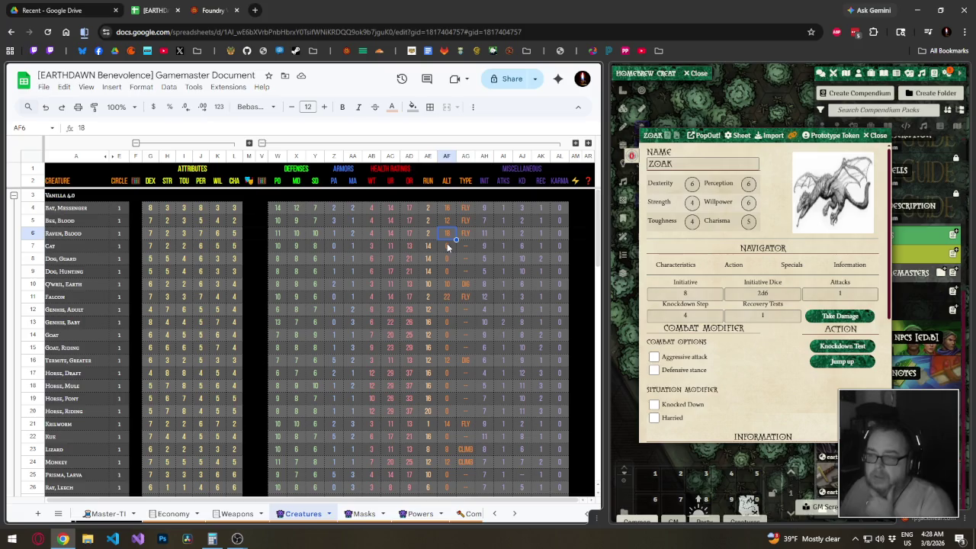
Move Falcon to row 7, Krilworm to row 8, and Eagle and Zoak to rows 9–10.
click(34, 296)
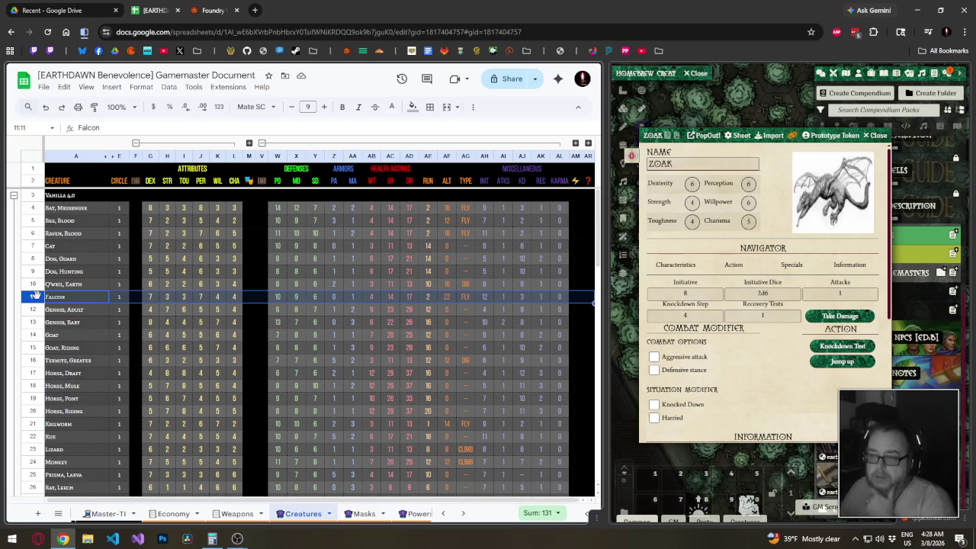
drag(34, 296, 36, 246)
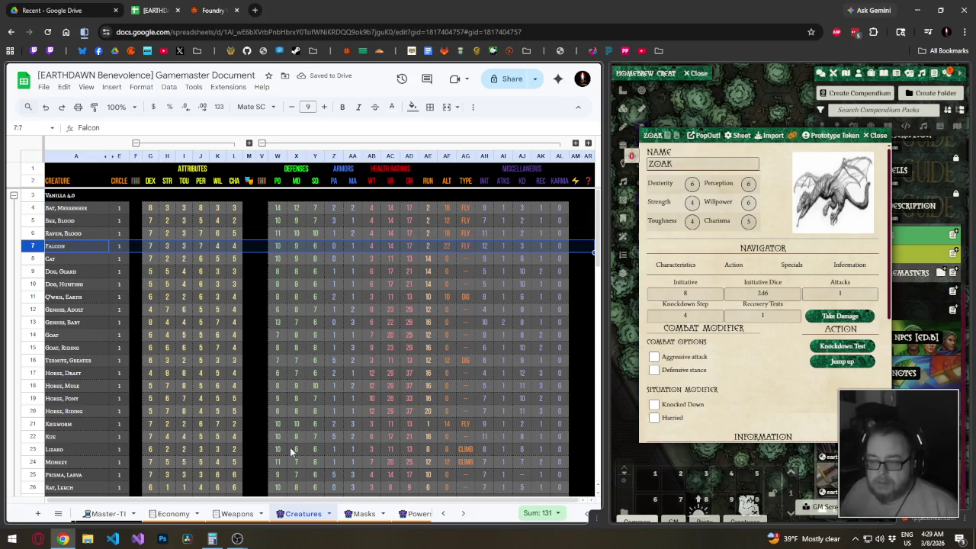
drag(35, 424, 36, 258)
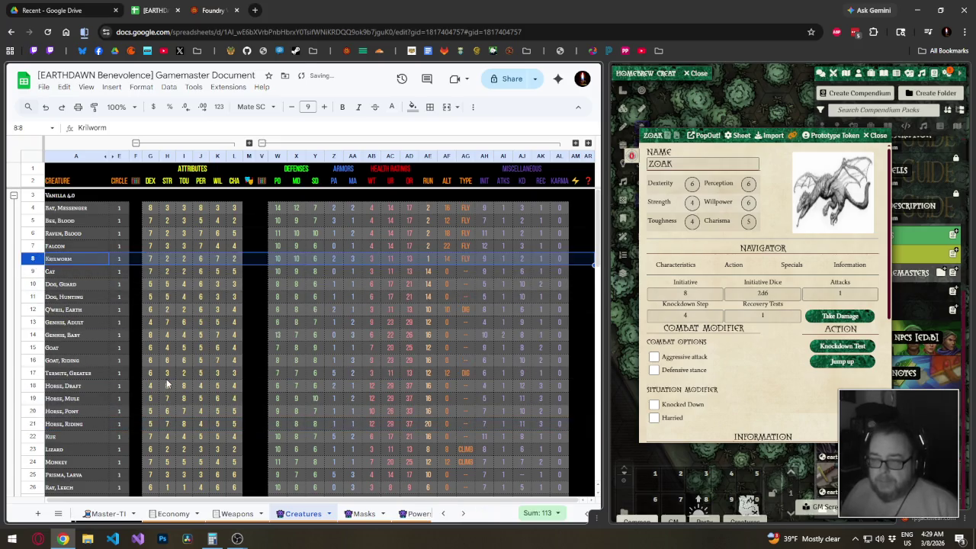
scroll(167, 384, down, 5)
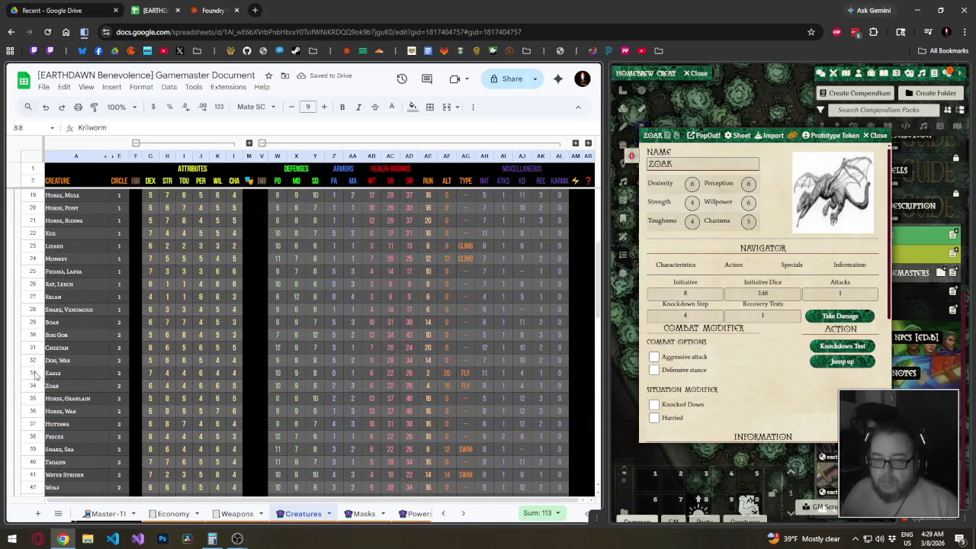
mouse_move(33, 373)
mouse_down()
mouse_move(32, 386)
mouse_move(38, 265)
mouse_up()
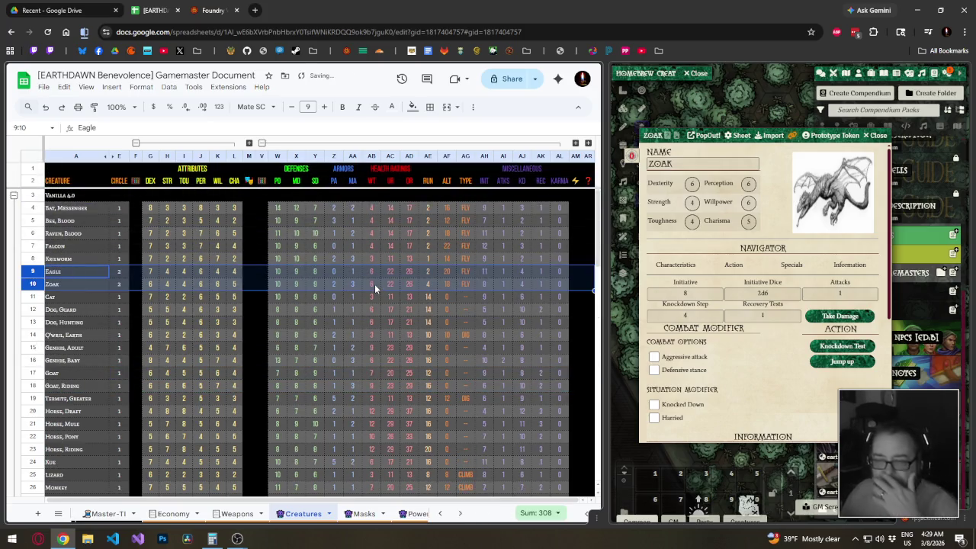
click(151, 271)
Enter =SUM(G4:L4) in F4 to total Bat, Messenger's six attributes.
click(138, 208)
text(=)
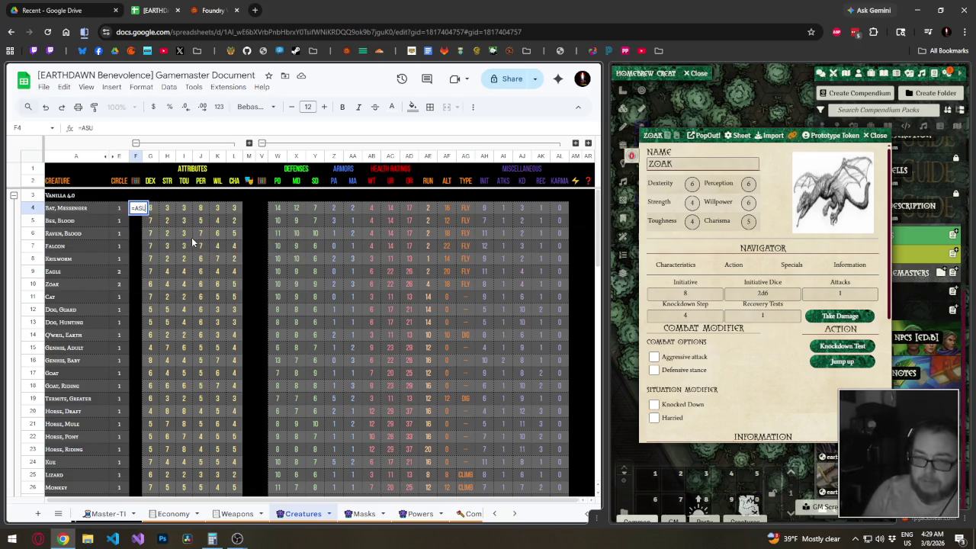
text(SUM()
key(Right)
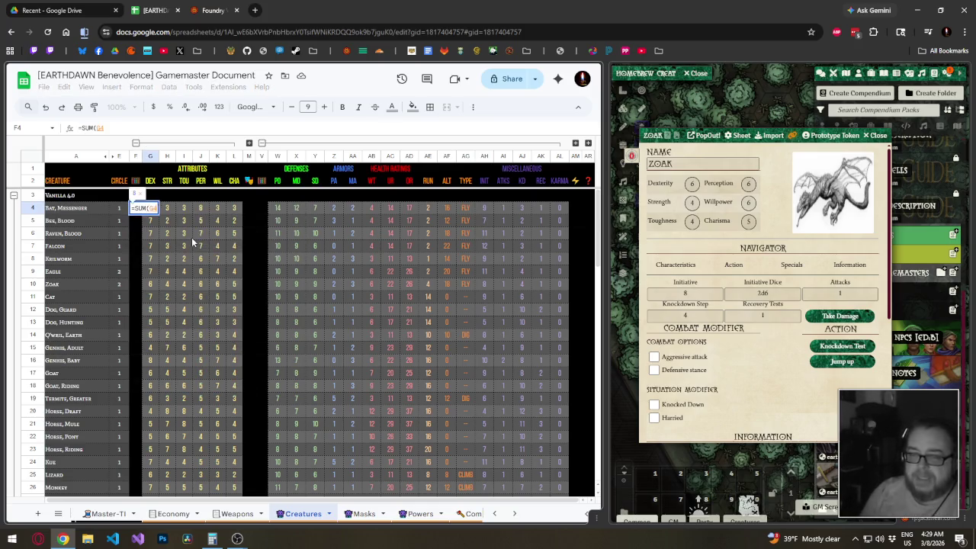
key(shift+Right)
key(shift+Right)
key(shift+Right)
key(shift+Right)
key(shift+Right)
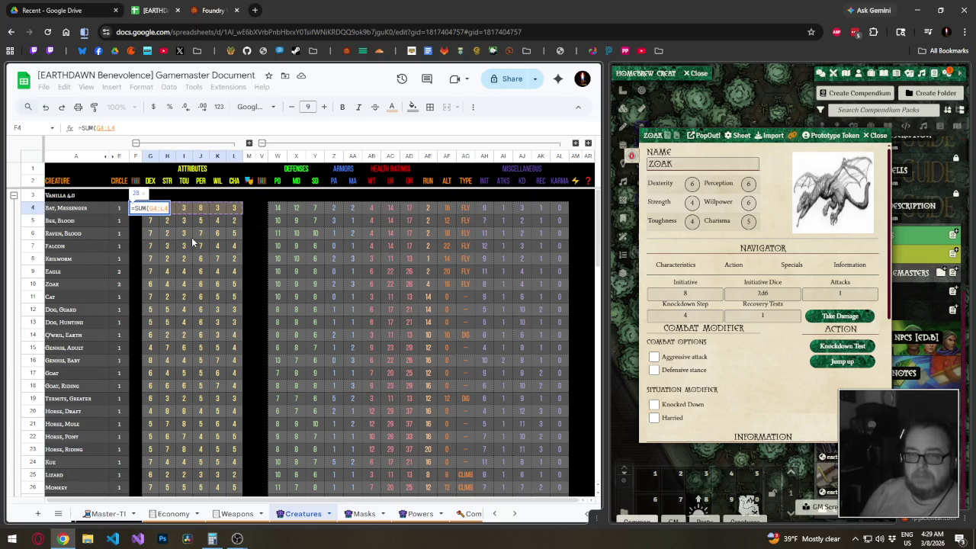
key(Return)
click(142, 211)
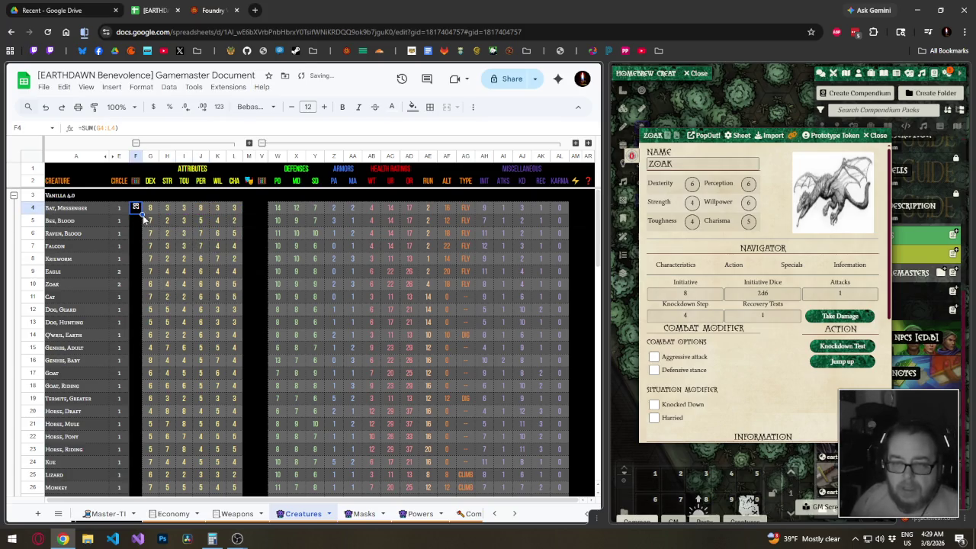
drag(137, 211, 142, 301)
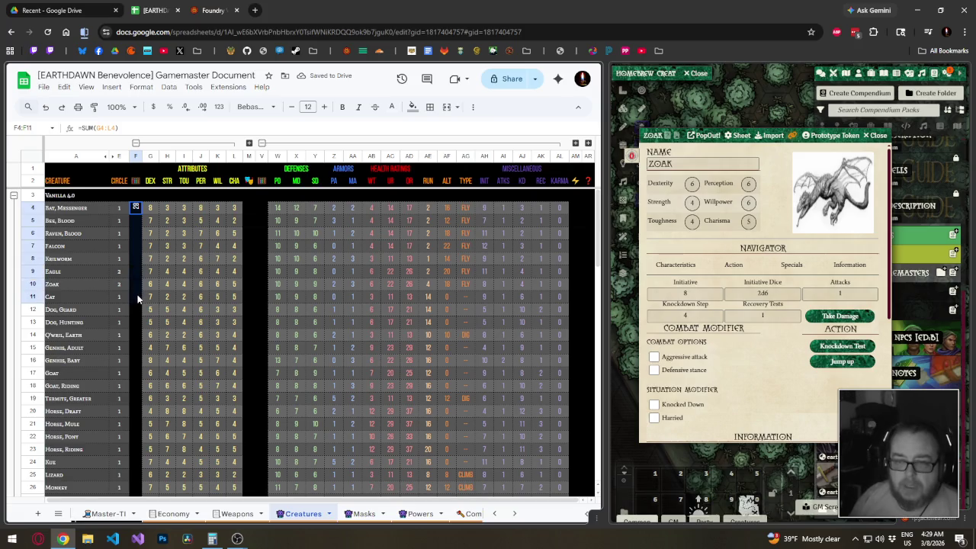
click(138, 211)
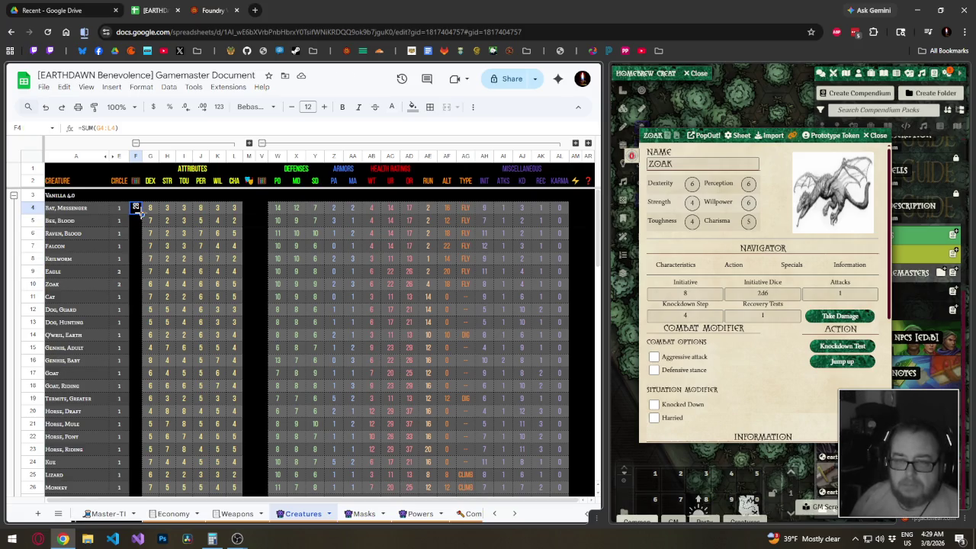
Set F4's text rotation to None and its text colour to dark grey.
click(472, 107)
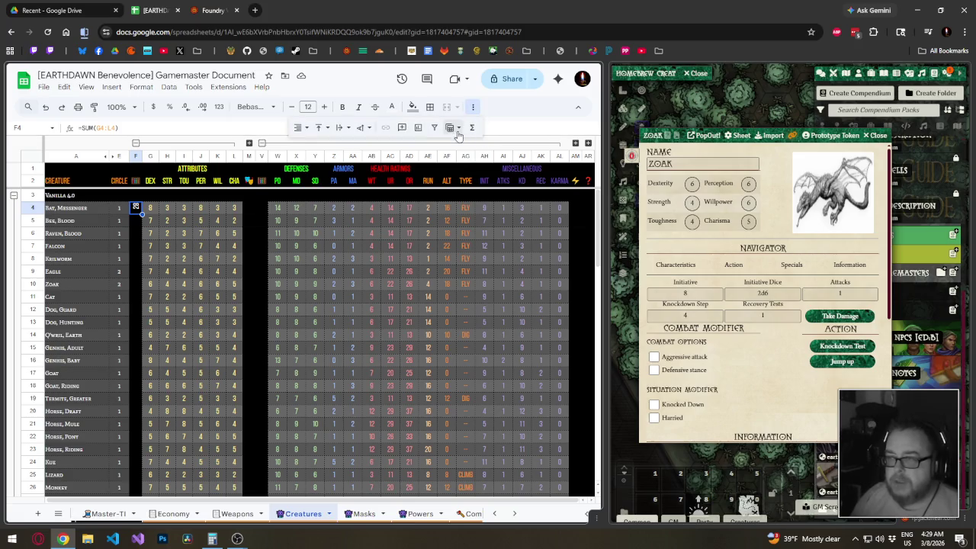
click(359, 133)
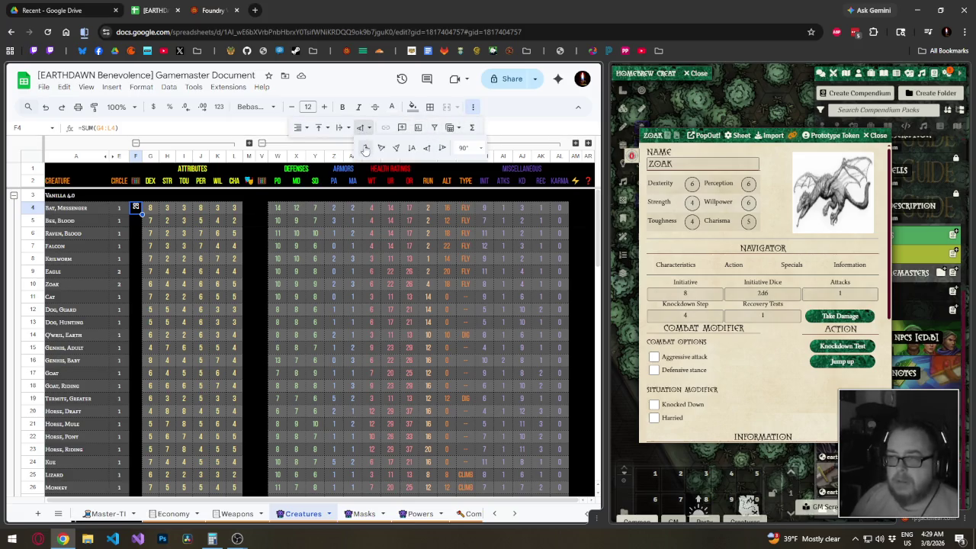
click(364, 151)
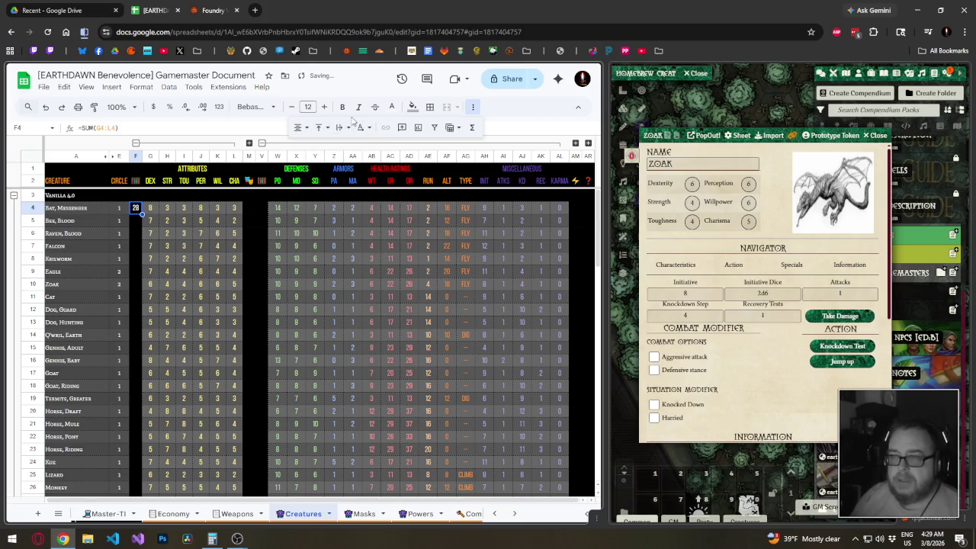
click(392, 107)
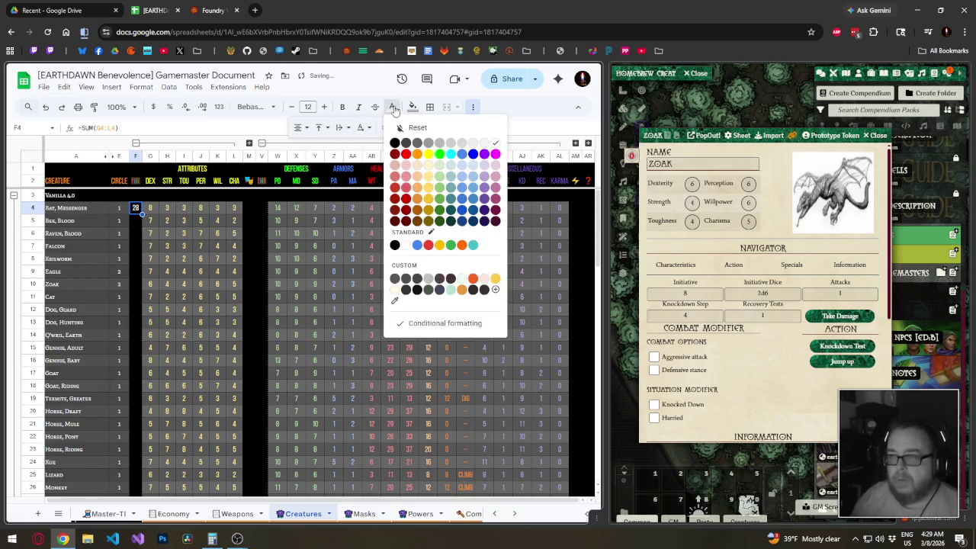
click(419, 142)
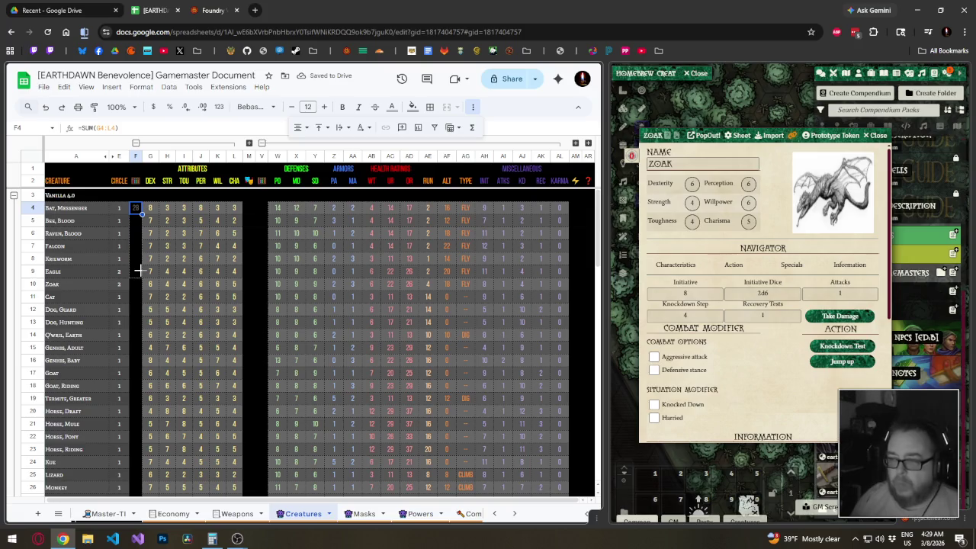
Fill the attribute-sum formula down F5:F10 and verify totals like 28 for Falcon.
drag(139, 285, 139, 285)
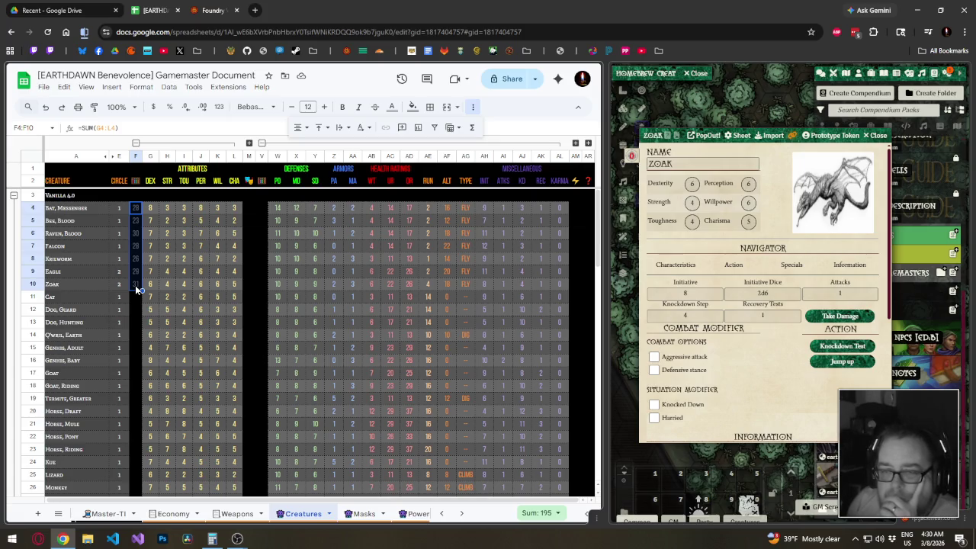
click(137, 287)
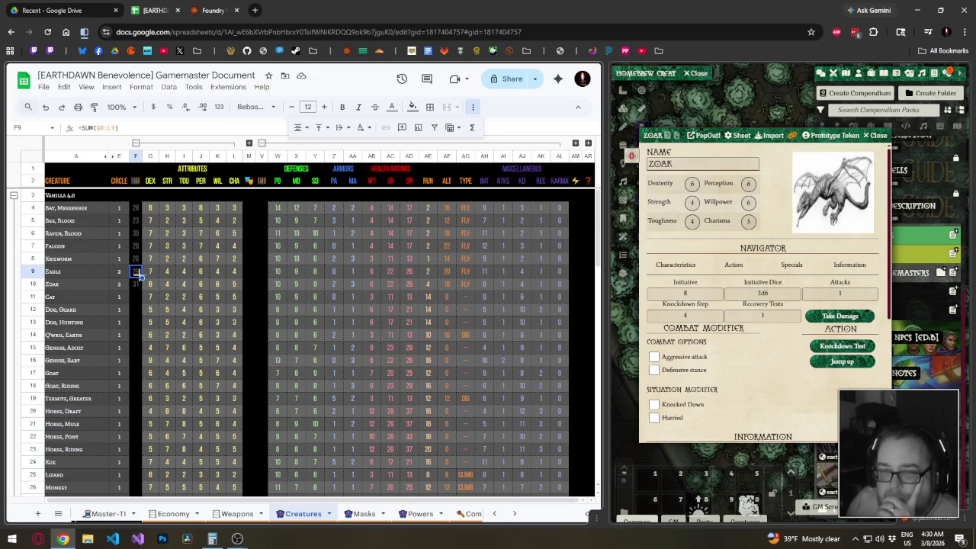
click(137, 259)
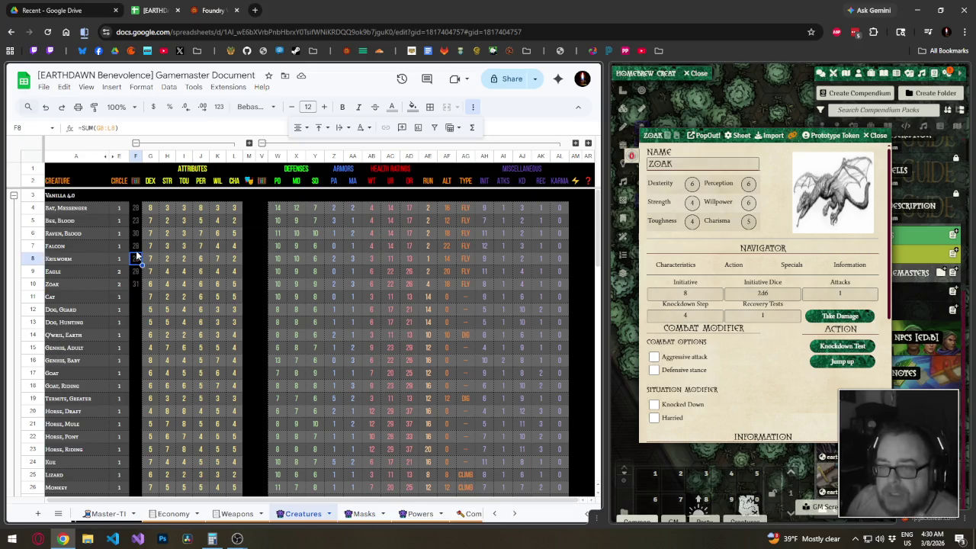
click(137, 251)
key(Up)
key(Up)
key(Up)
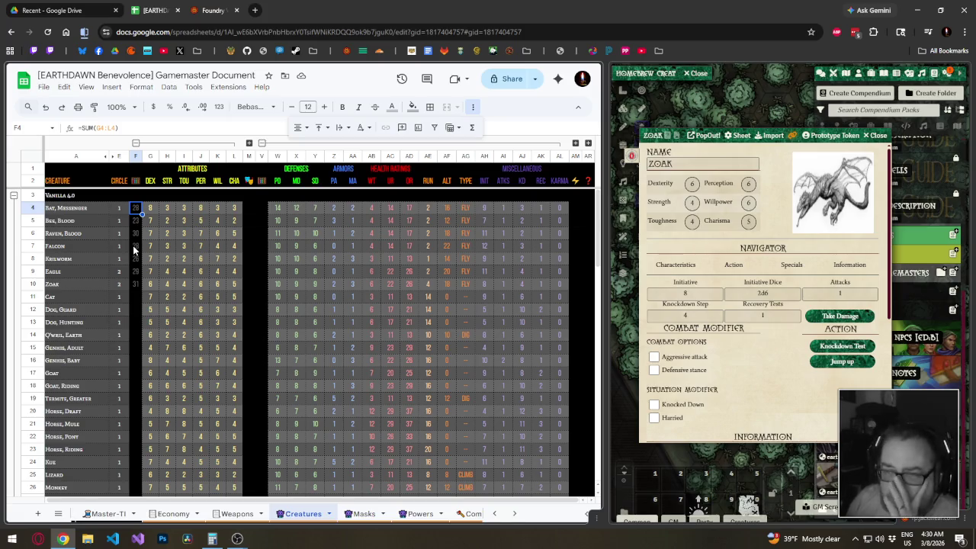
click(133, 246)
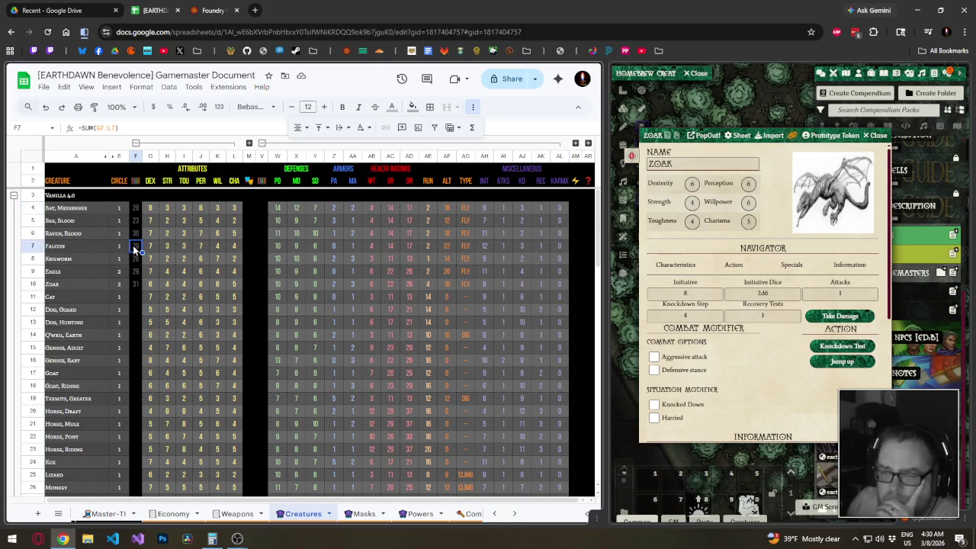
click(135, 233)
click(136, 220)
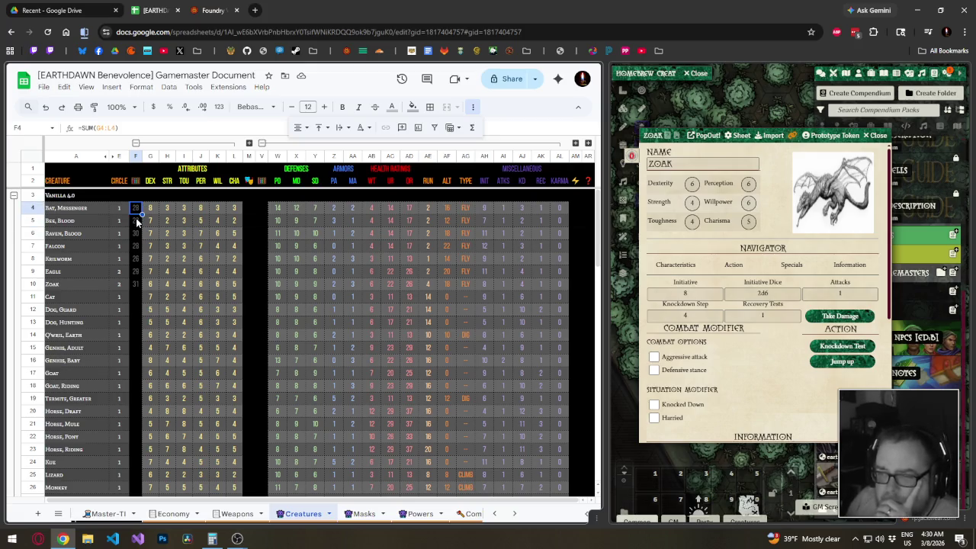
click(137, 221)
click(136, 246)
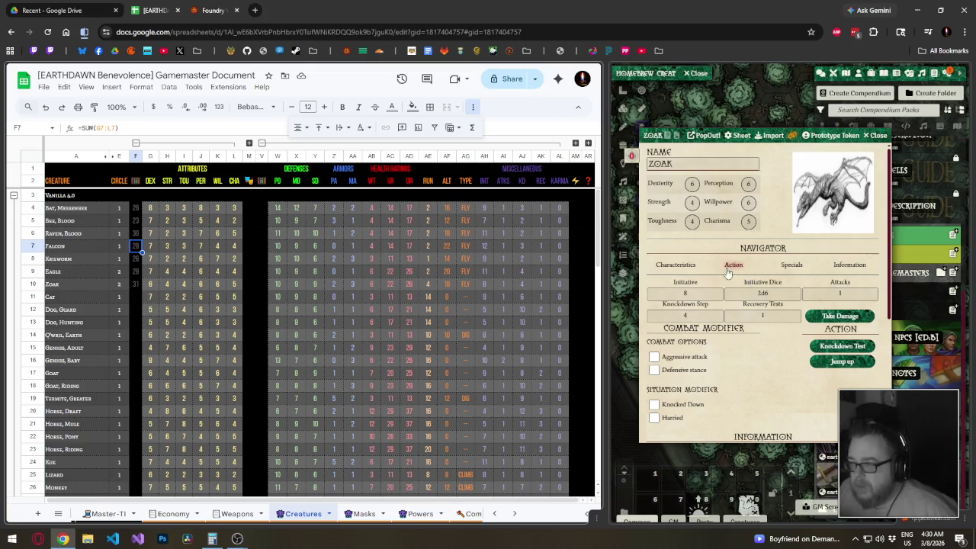
Review Zoak's defense, armor and health ratings in Foundry, then collapse its sheet.
scroll(738, 333, down, 3)
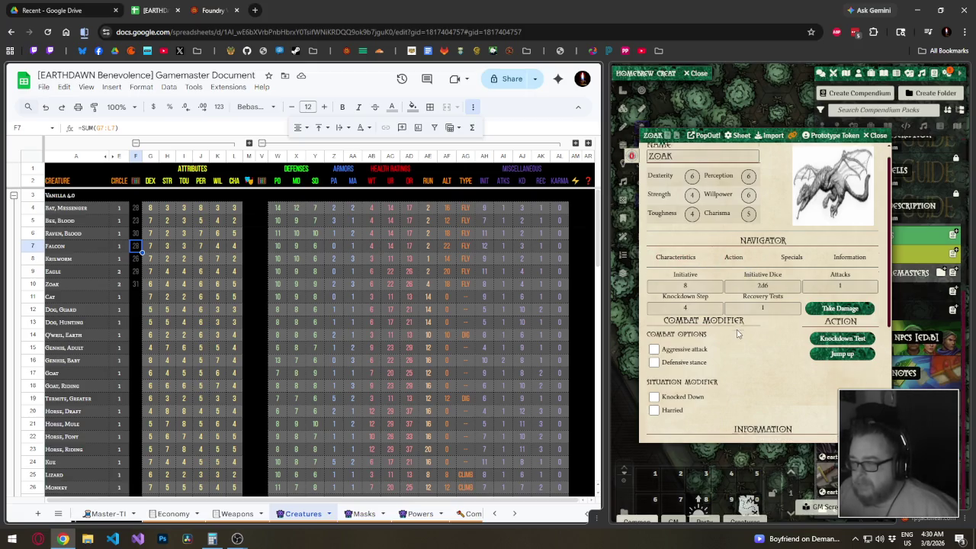
scroll(737, 330, up, 3)
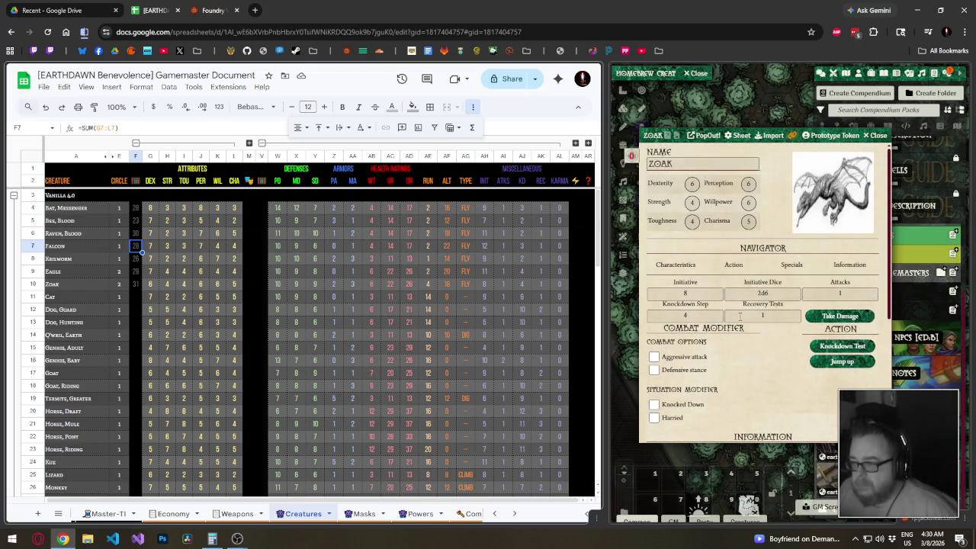
click(679, 264)
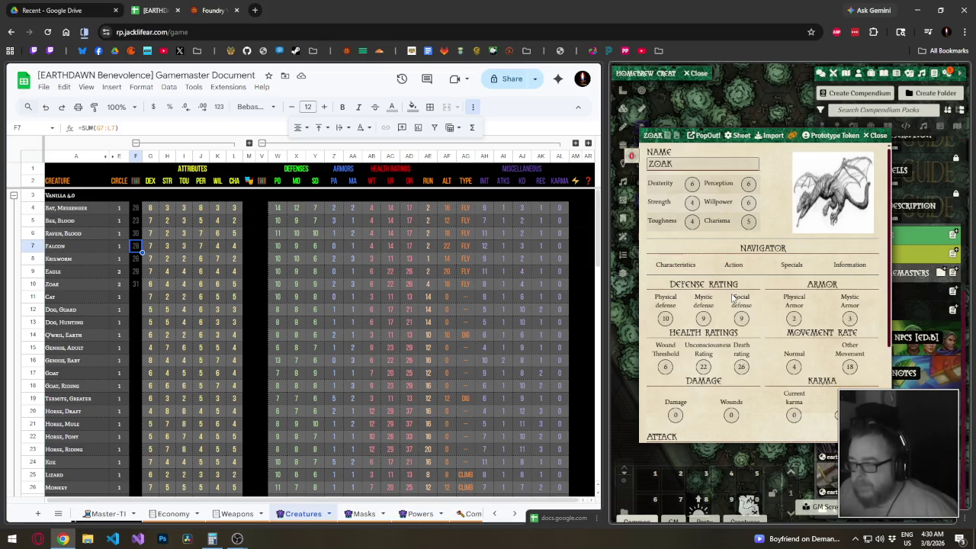
scroll(733, 297, down, 2)
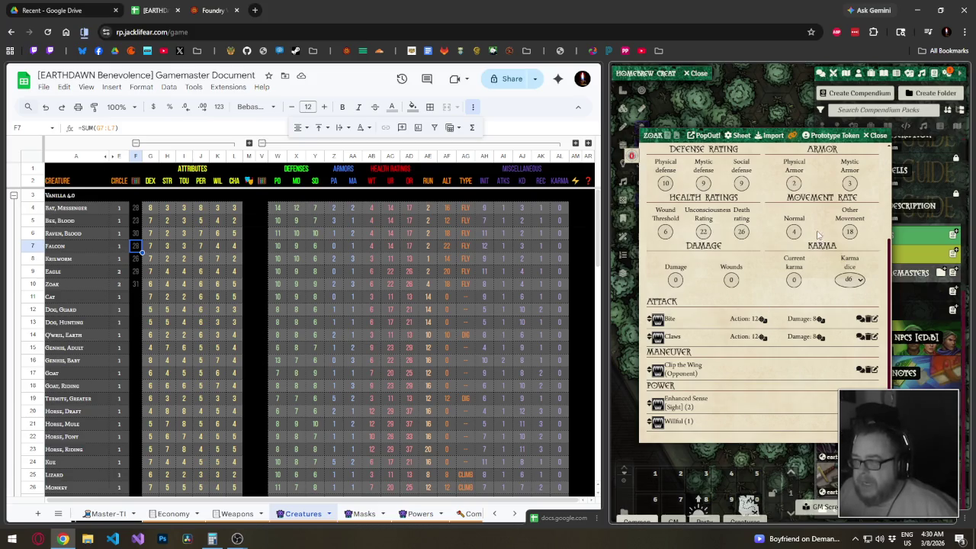
double_click(872, 142)
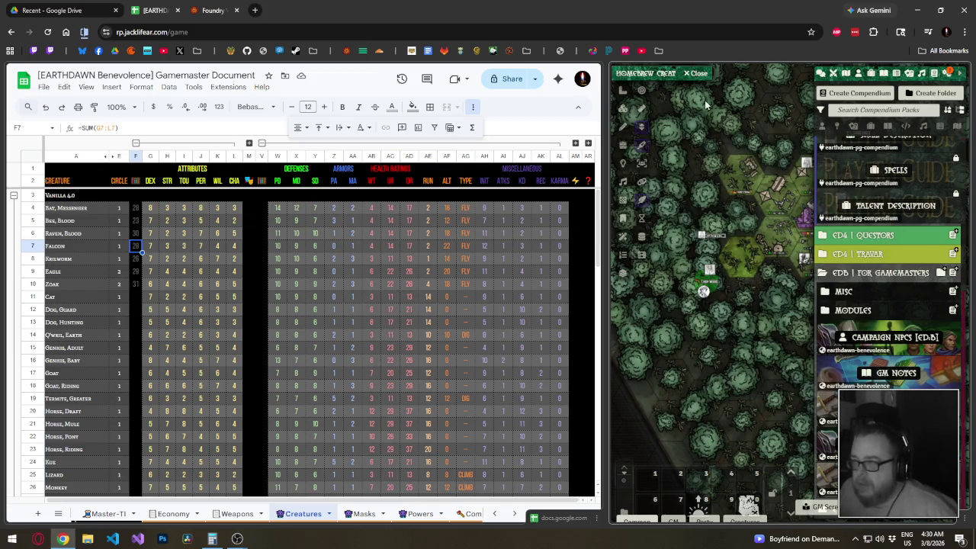
Expand Homebrew Creatures and review the Eagle's defenses, health, karma and Dive power.
double_click(645, 74)
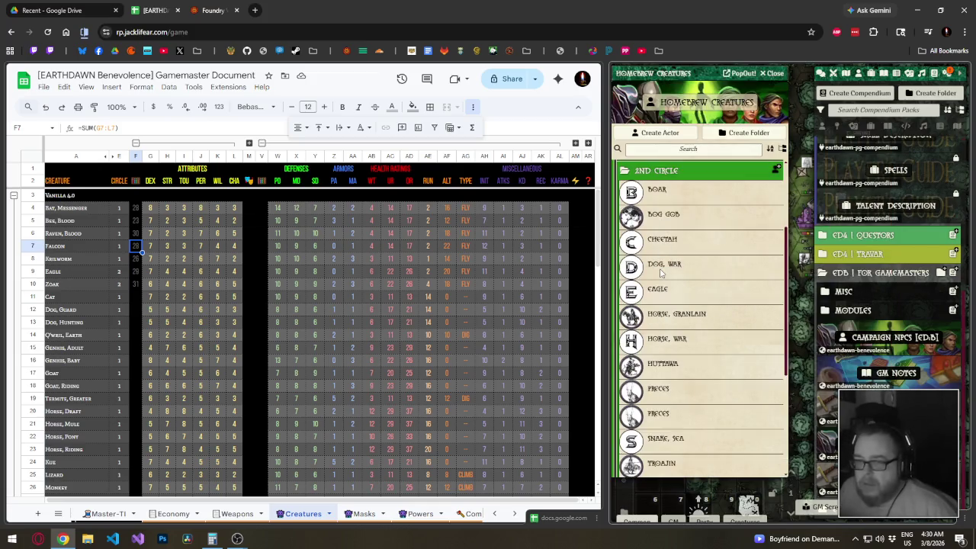
scroll(664, 282, down, 1)
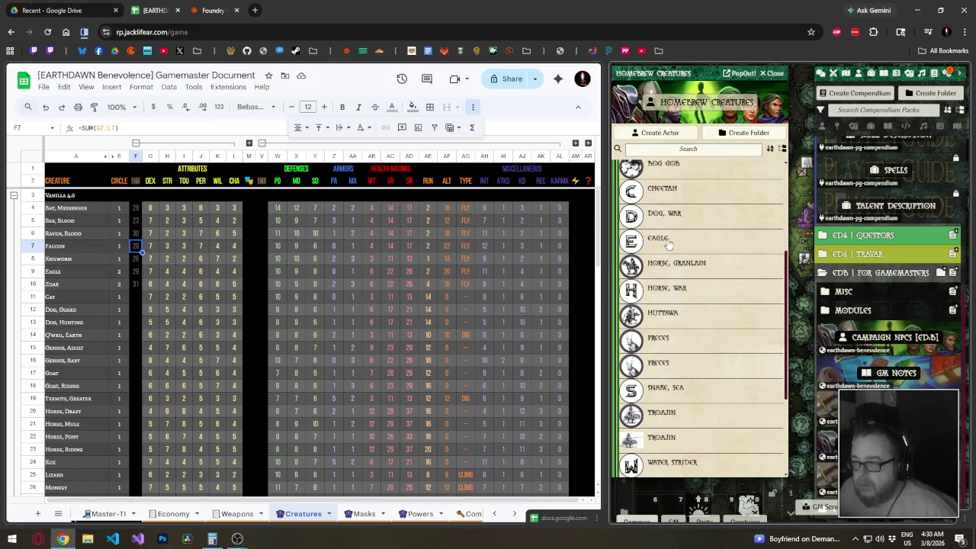
click(661, 239)
scroll(752, 343, down, 5)
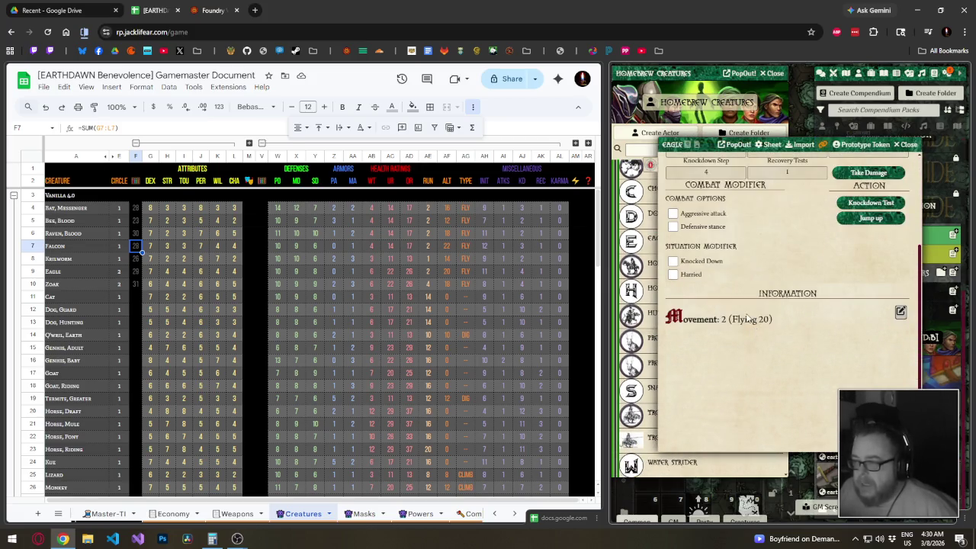
scroll(747, 317, up, 3)
click(757, 273)
scroll(764, 281, down, 1)
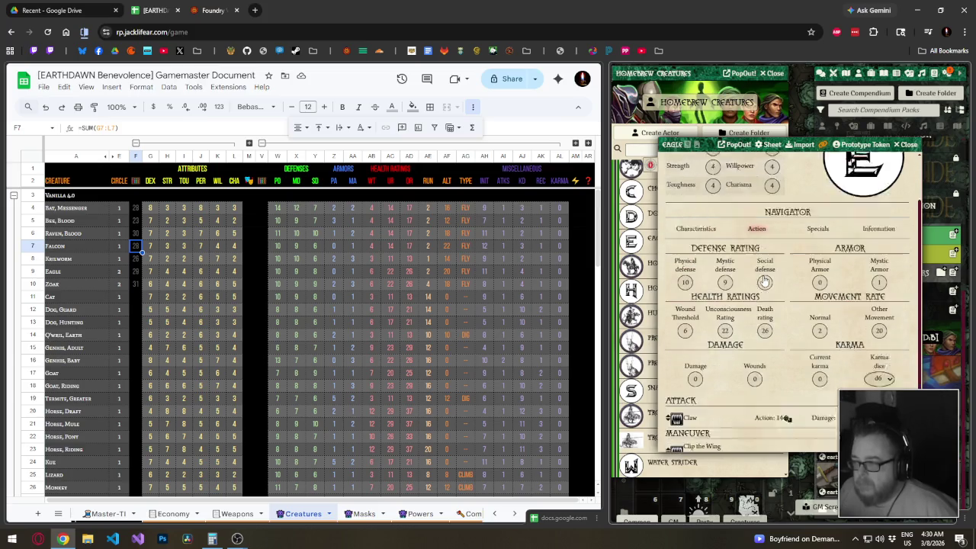
scroll(764, 281, down, 2)
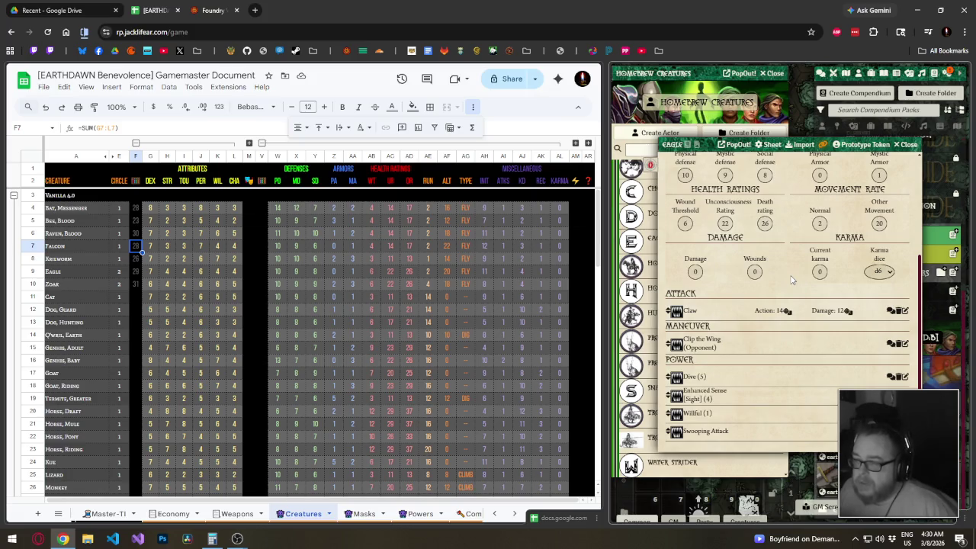
click(669, 381)
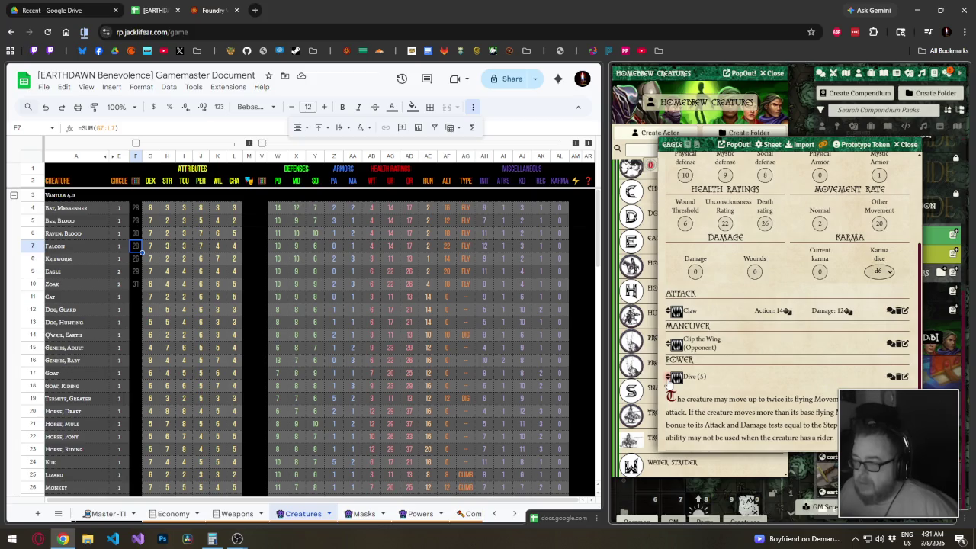
click(672, 385)
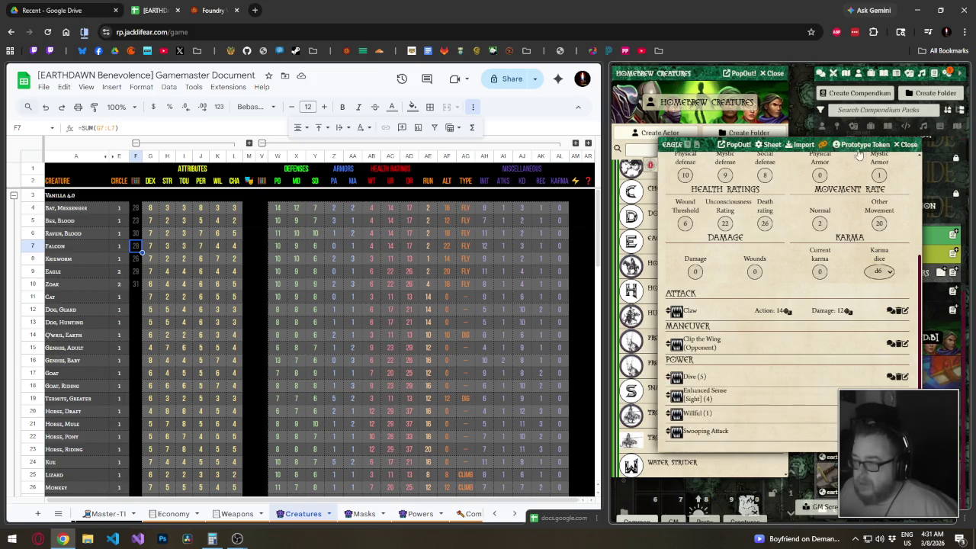
click(902, 145)
Expand the 1st Circle folder and review the Bat, Messenger sheet.
scroll(671, 229, up, 5)
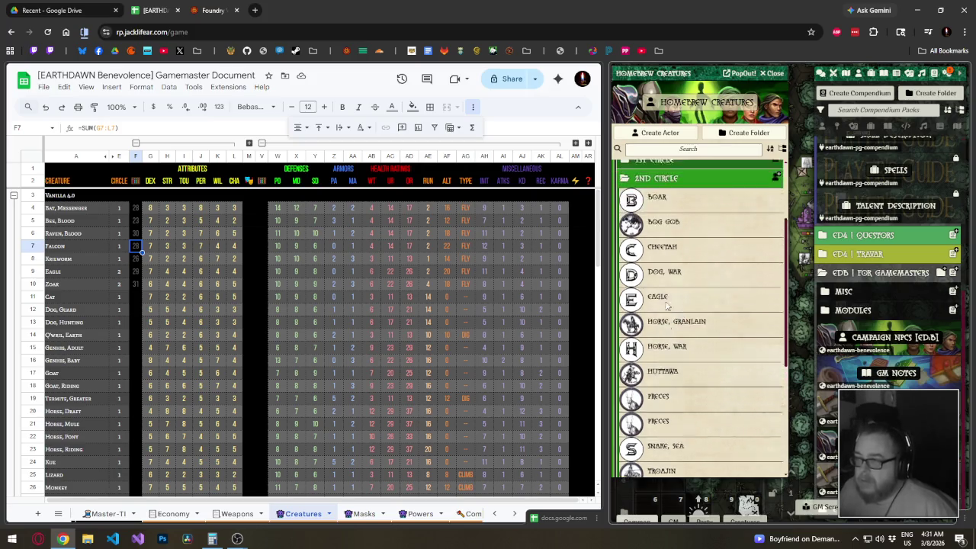
scroll(671, 229, up, 5)
scroll(670, 209, up, 5)
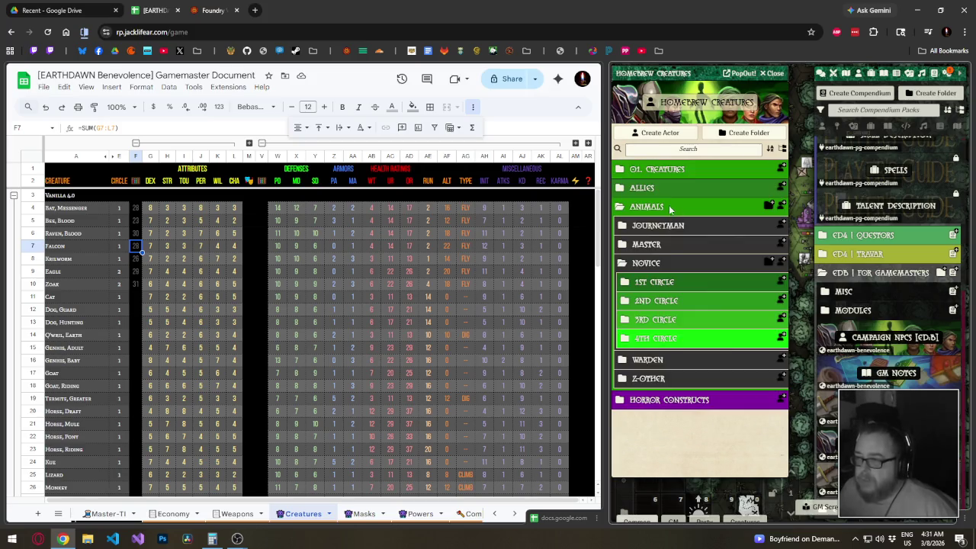
click(662, 282)
click(670, 303)
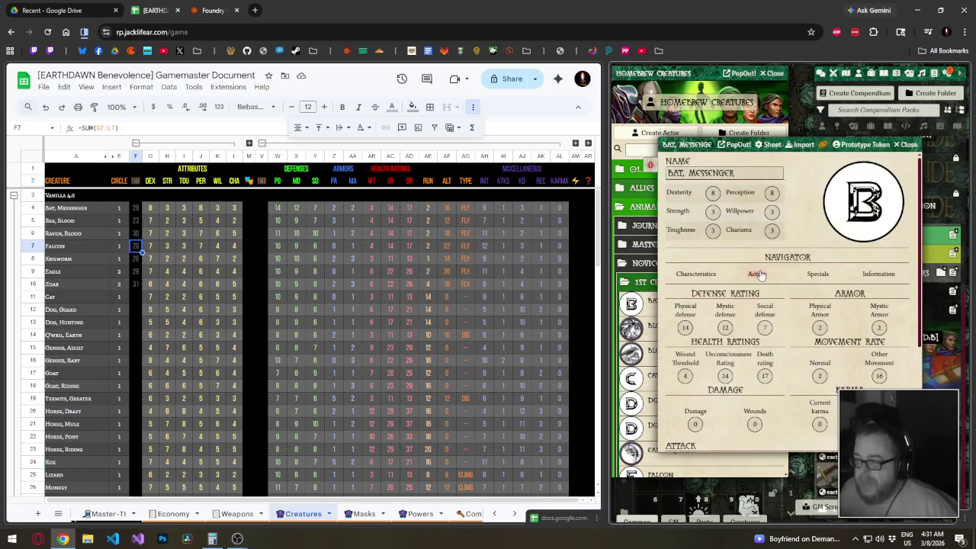
scroll(775, 299, down, 5)
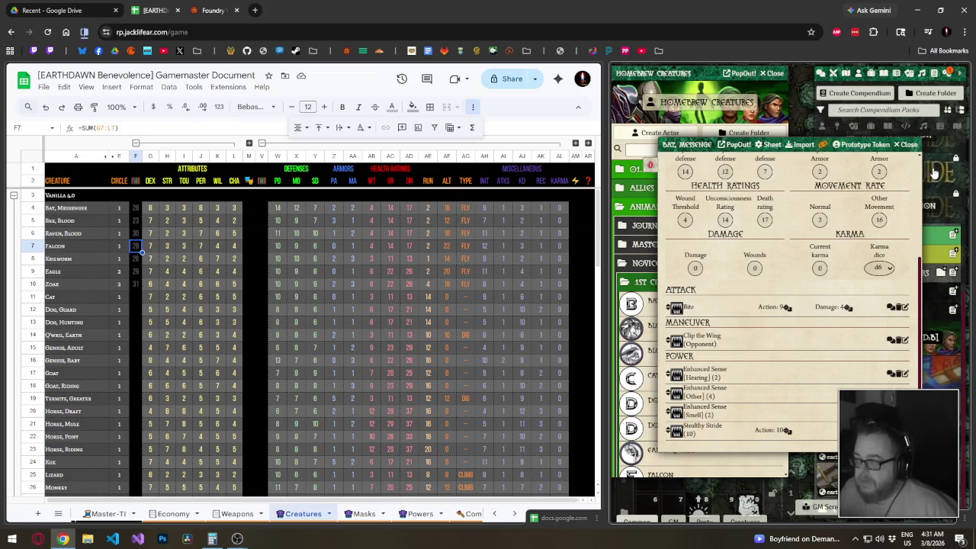
click(910, 145)
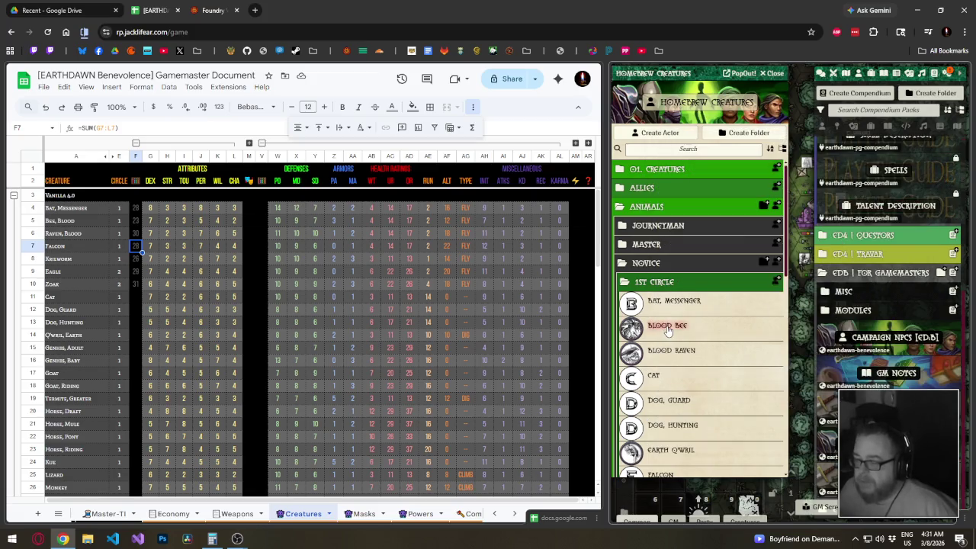
Review the Blood Bee's defenses 10, 9, 7, armor 3 and 1, and Stinger attack.
click(667, 326)
scroll(718, 289, down, 5)
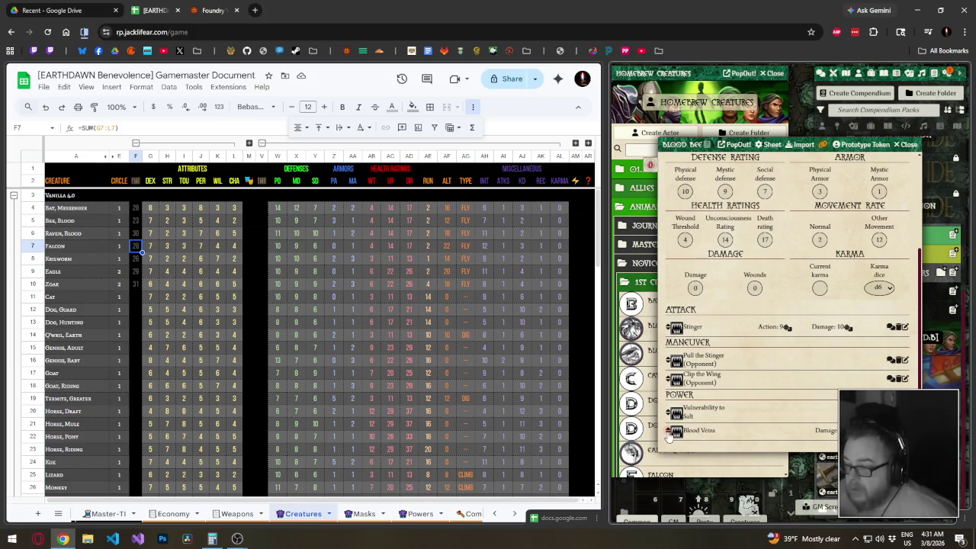
scroll(671, 412, down, 1)
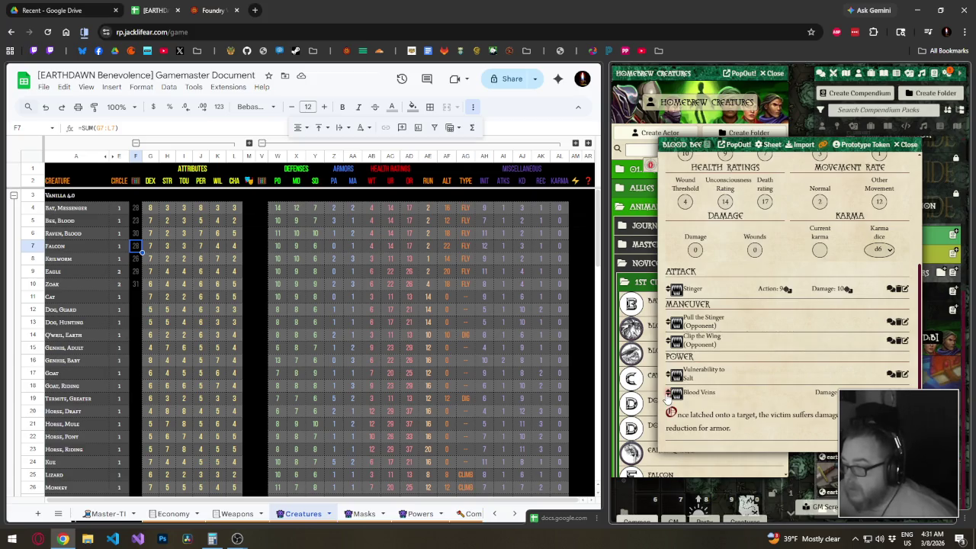
scroll(668, 397, up, 1)
scroll(668, 397, up, 1)
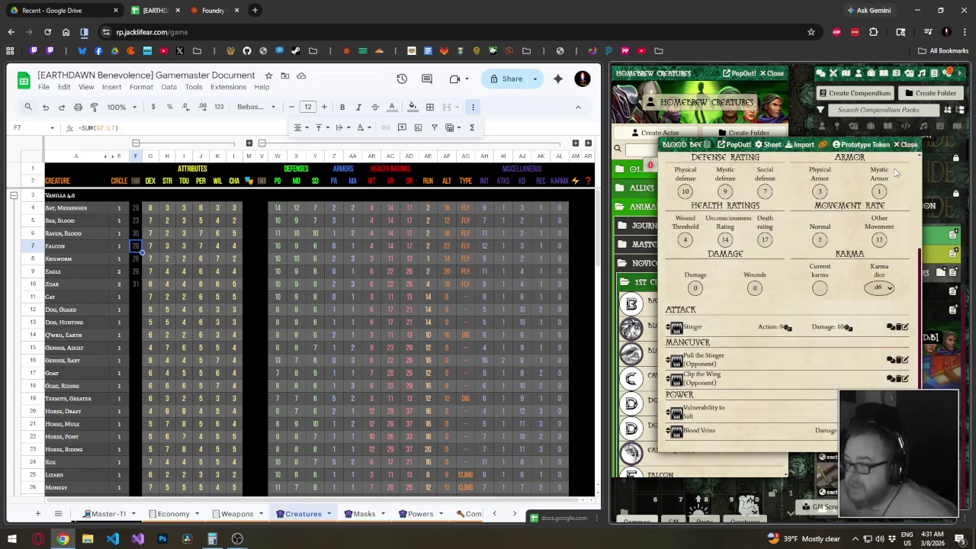
key(Escape)
Review the Blood Raven and Falcon creature sheets in Foundry.
click(672, 357)
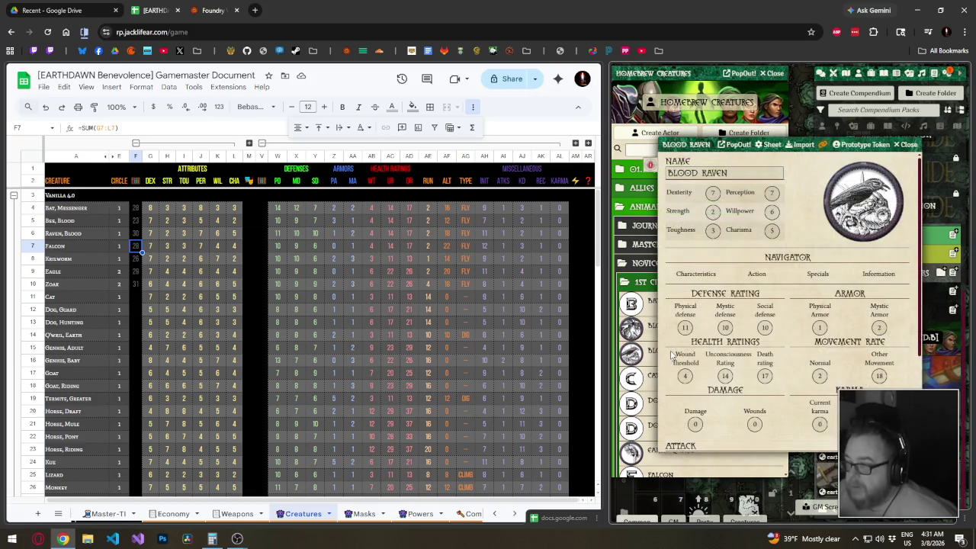
scroll(672, 356, down, 2)
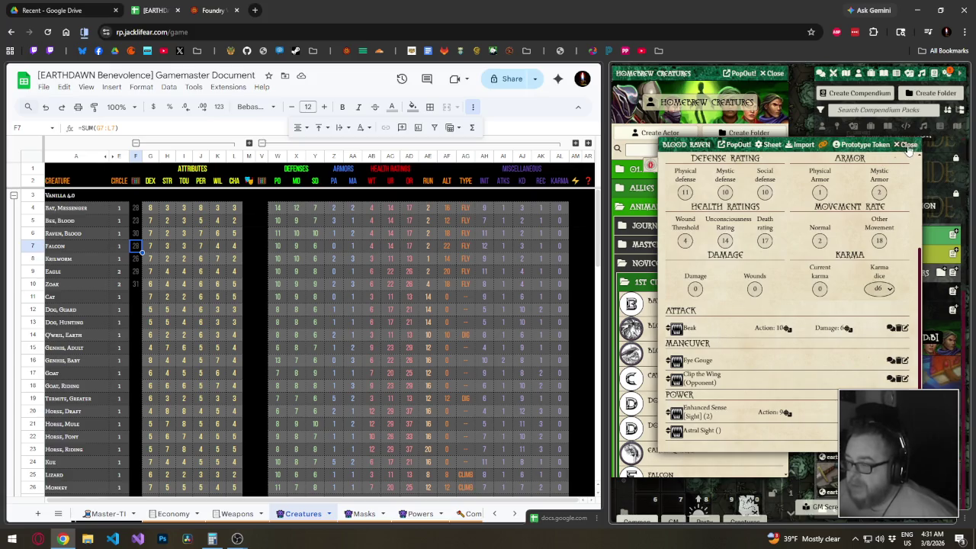
click(907, 146)
scroll(656, 359, down, 3)
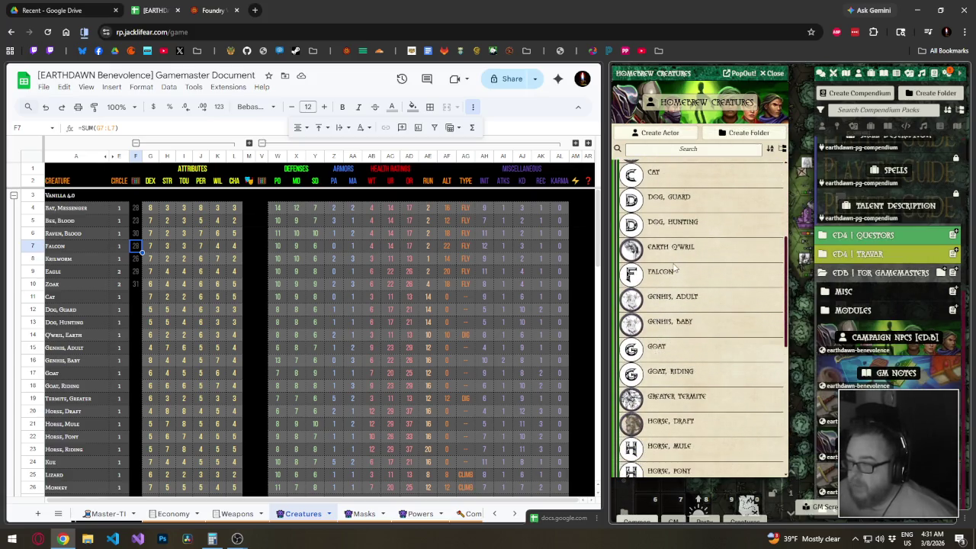
click(662, 271)
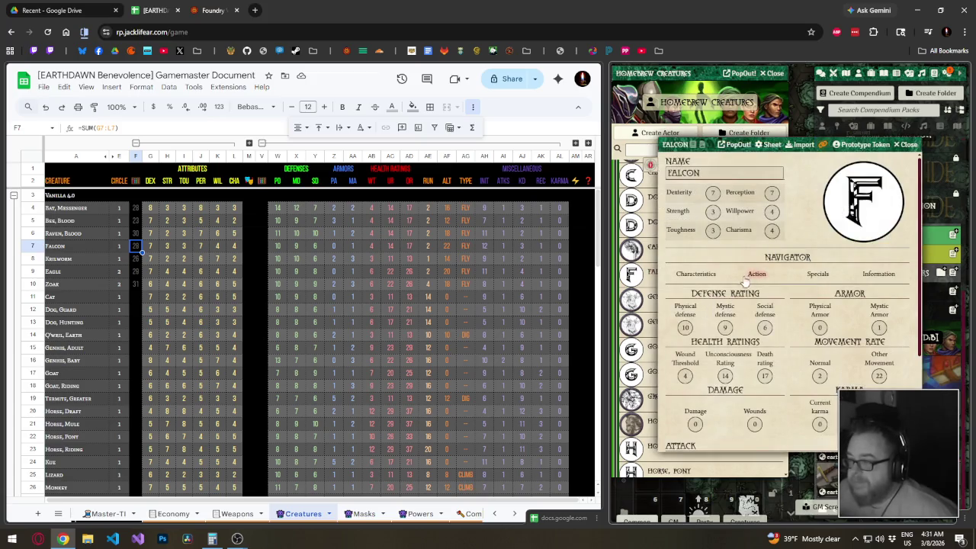
scroll(728, 304, down, 3)
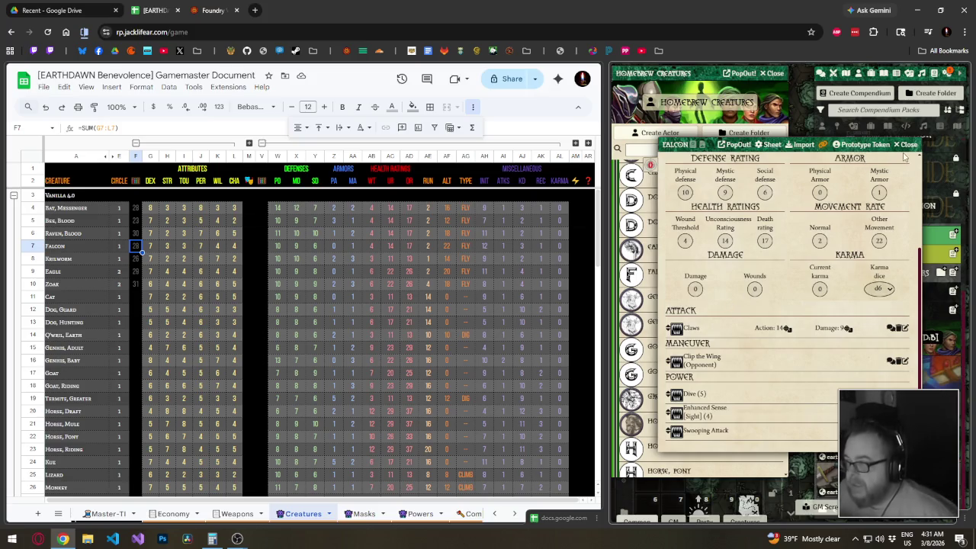
key(Escape)
Review the Krilworm's stats, then collapse the 1st Circle creature folder.
scroll(709, 315, down, 3)
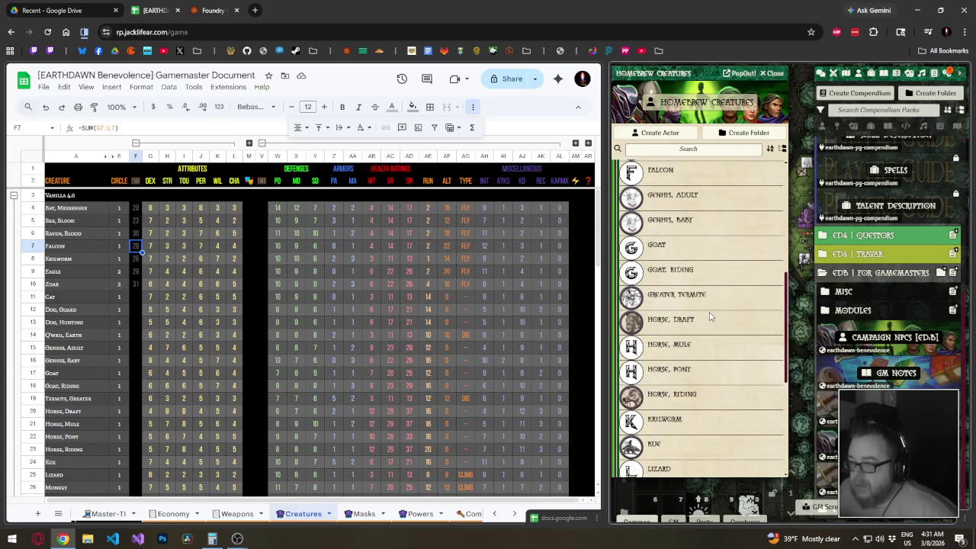
scroll(710, 315, down, 3)
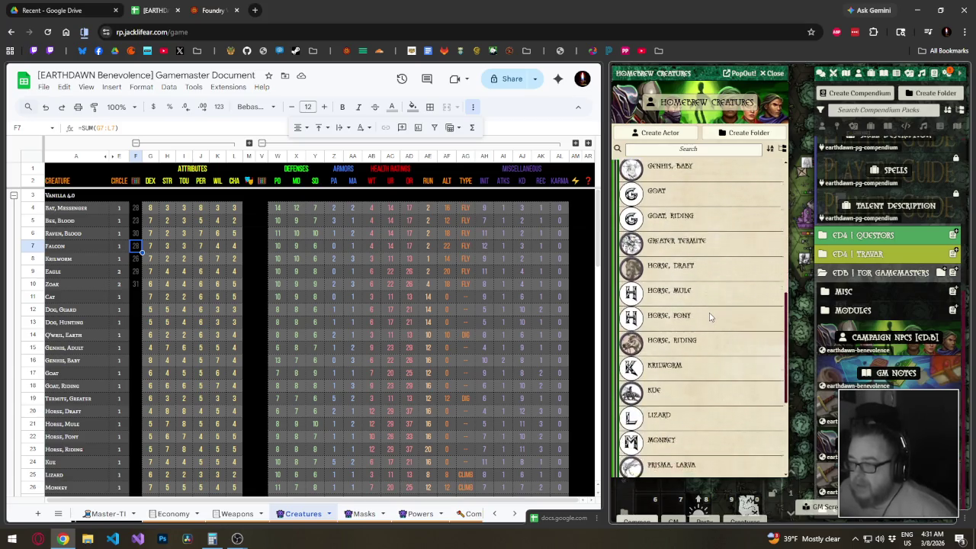
scroll(709, 316, down, 2)
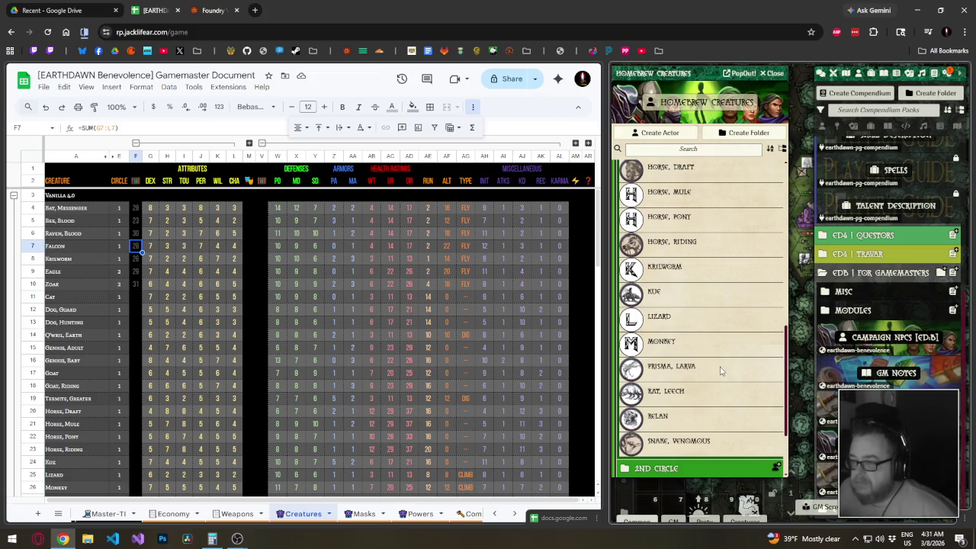
scroll(722, 368, up, 1)
scroll(721, 369, up, 2)
click(672, 319)
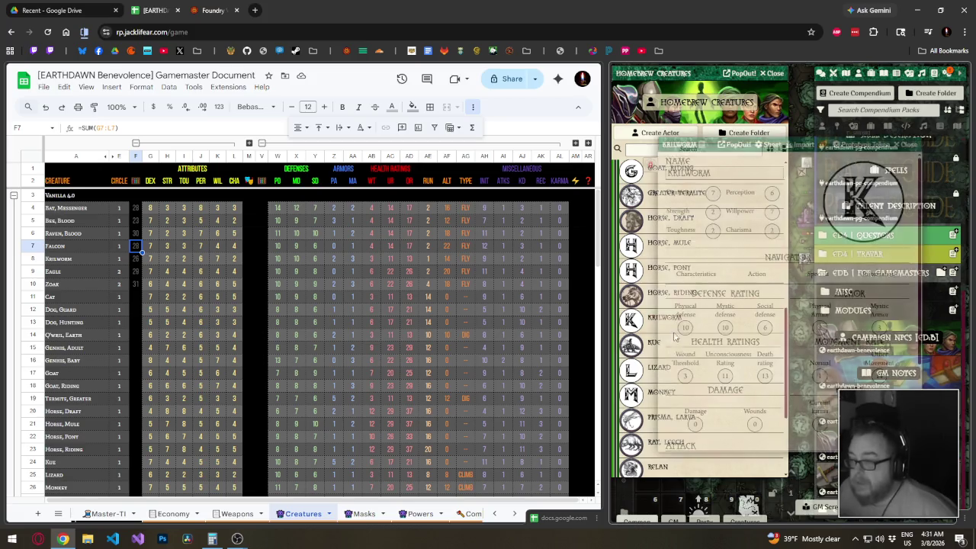
scroll(667, 367, down, 1)
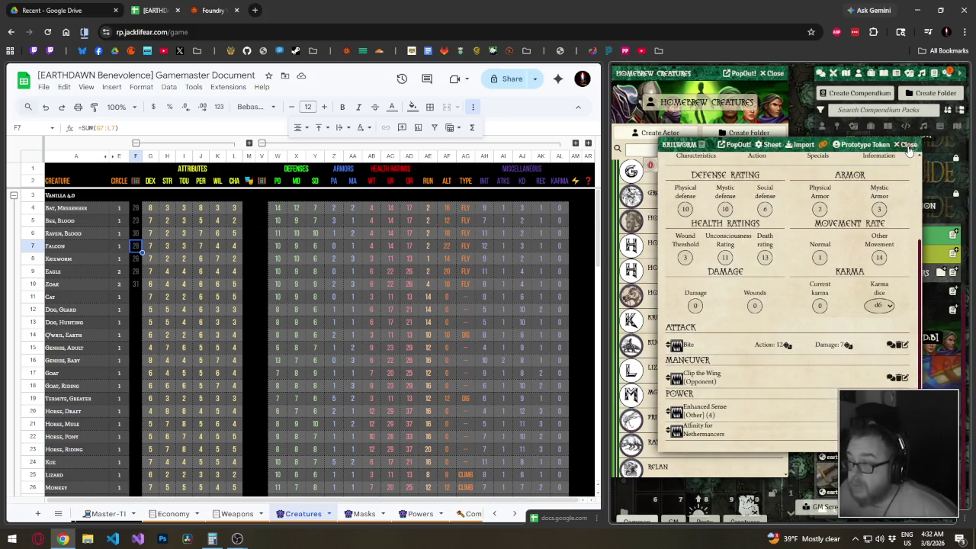
drag(917, 450, 845, 221)
key(Escape)
scroll(737, 339, up, 2)
scroll(736, 339, up, 2)
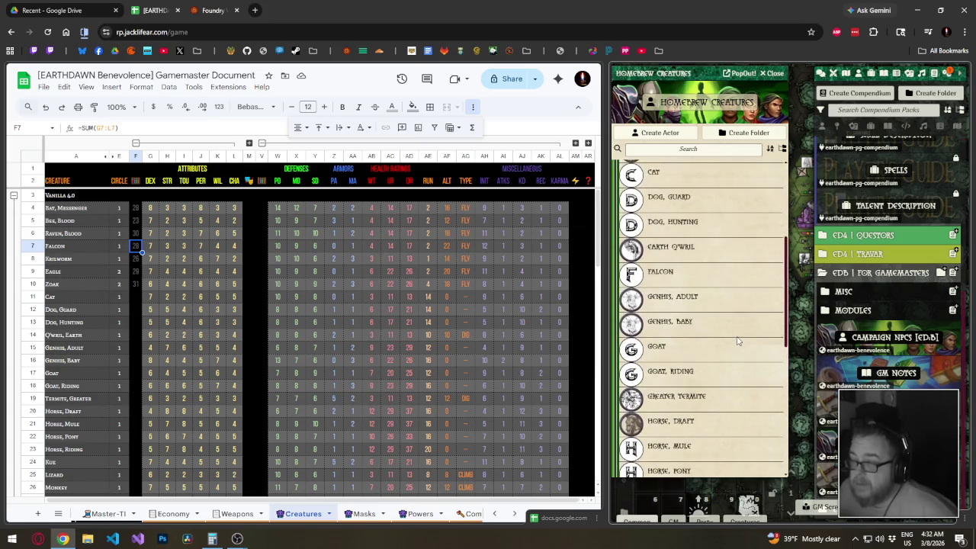
scroll(737, 340, up, 5)
click(675, 282)
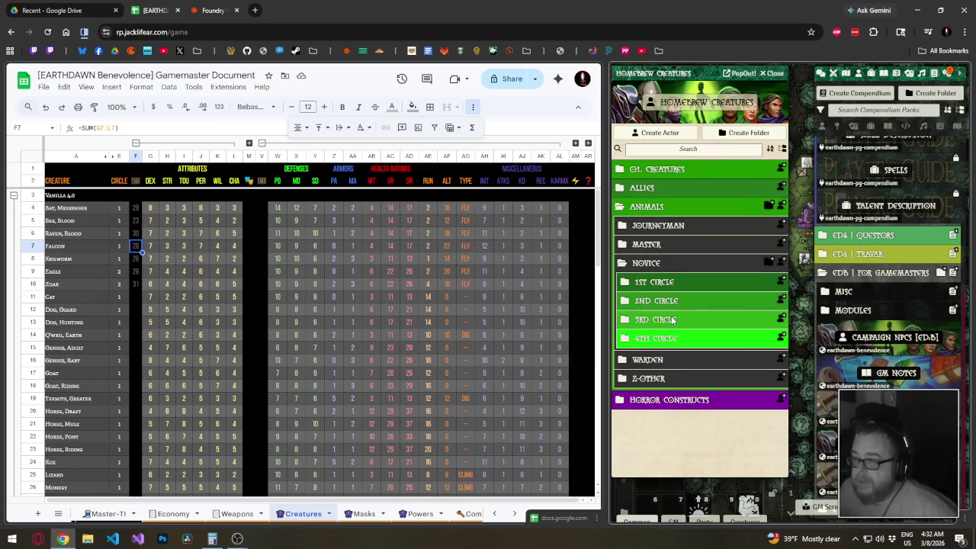
Expand the 3rd Circle folder and review the Bat, Shricker stat sheet.
click(675, 319)
scroll(673, 314, down, 1)
scroll(673, 314, down, 1)
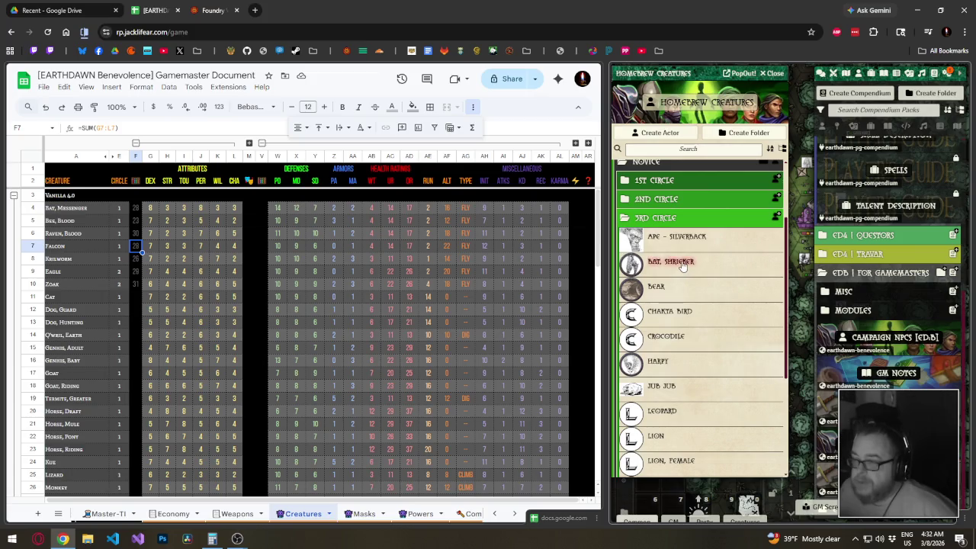
click(684, 263)
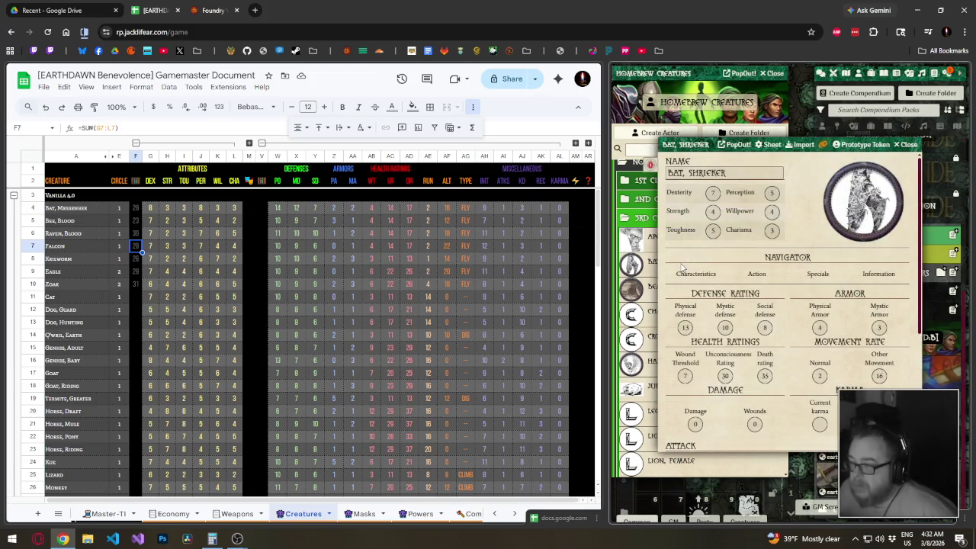
scroll(682, 267, down, 4)
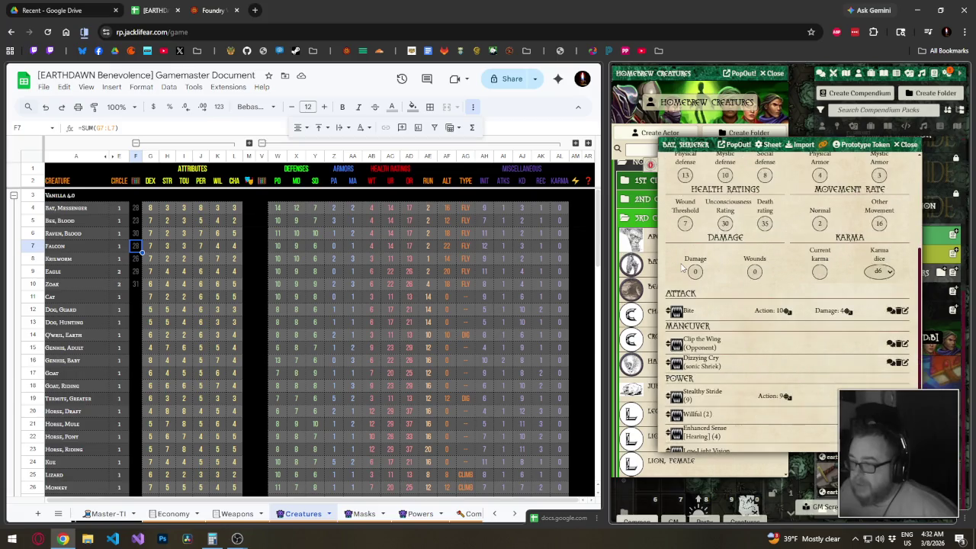
scroll(681, 267, down, 1)
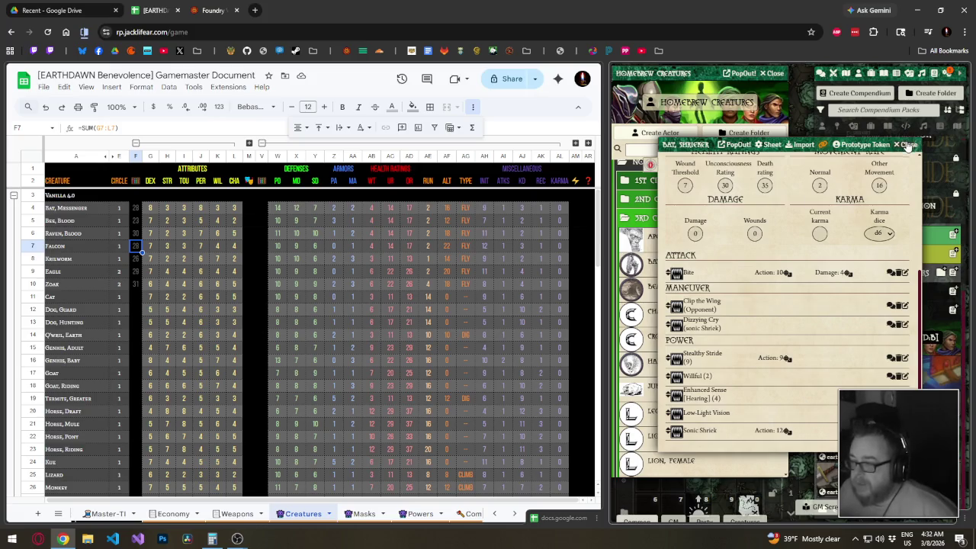
click(908, 144)
Review the Chakta Bird stat sheet.
scroll(698, 282, down, 2)
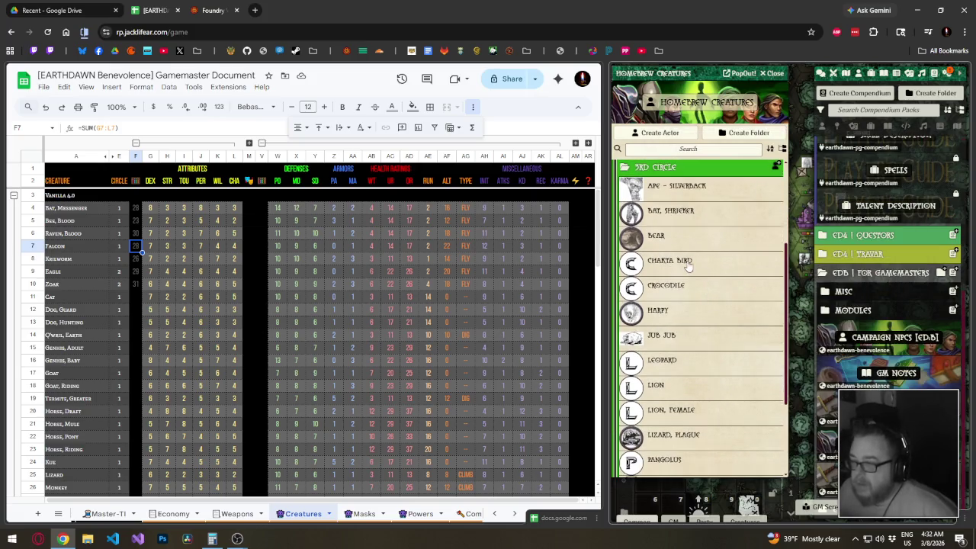
click(686, 263)
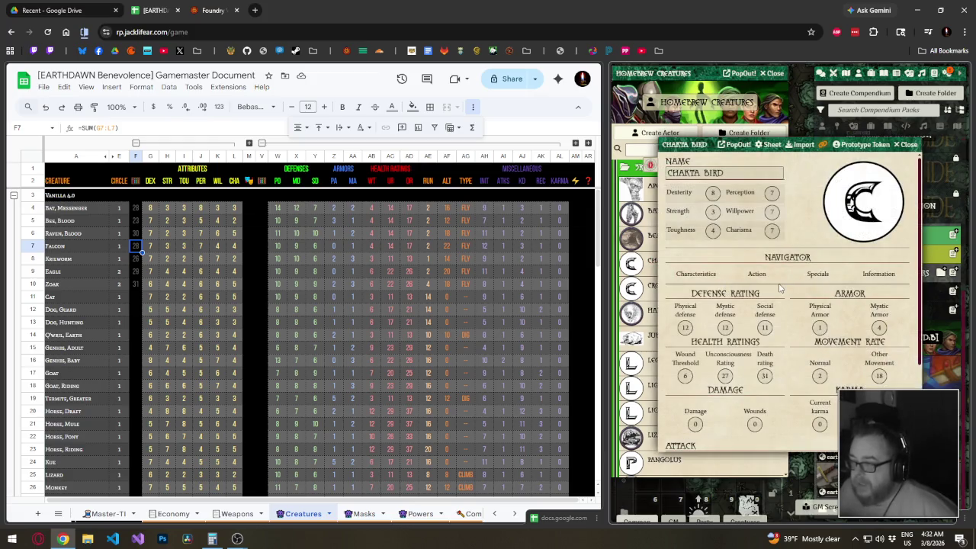
scroll(780, 288, down, 1)
scroll(780, 288, down, 1)
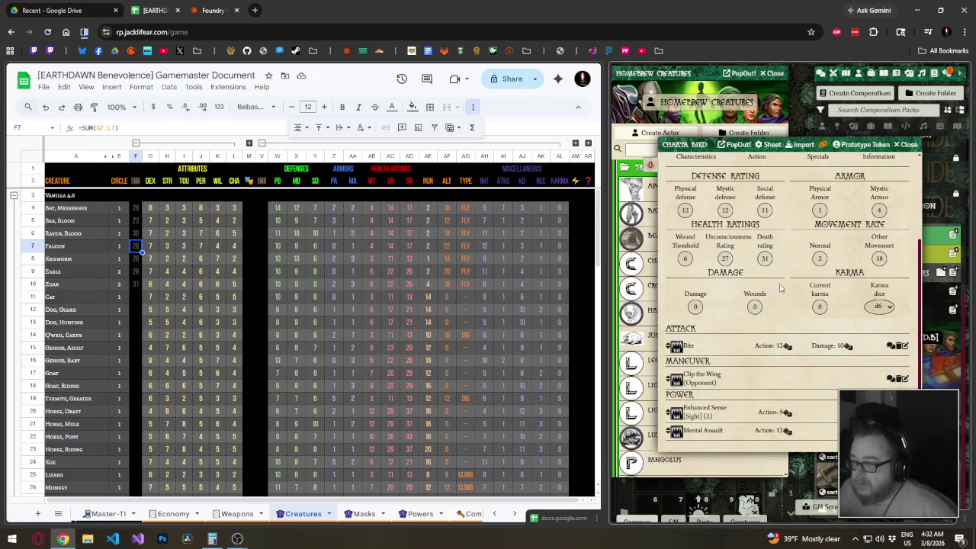
click(906, 145)
Review the Harpy stat sheet.
scroll(729, 283, down, 1)
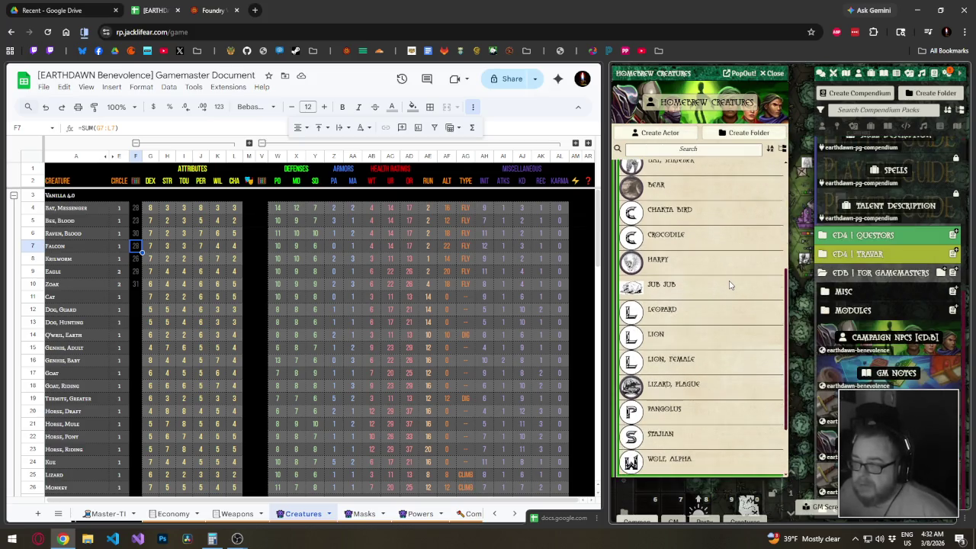
scroll(730, 286, down, 1)
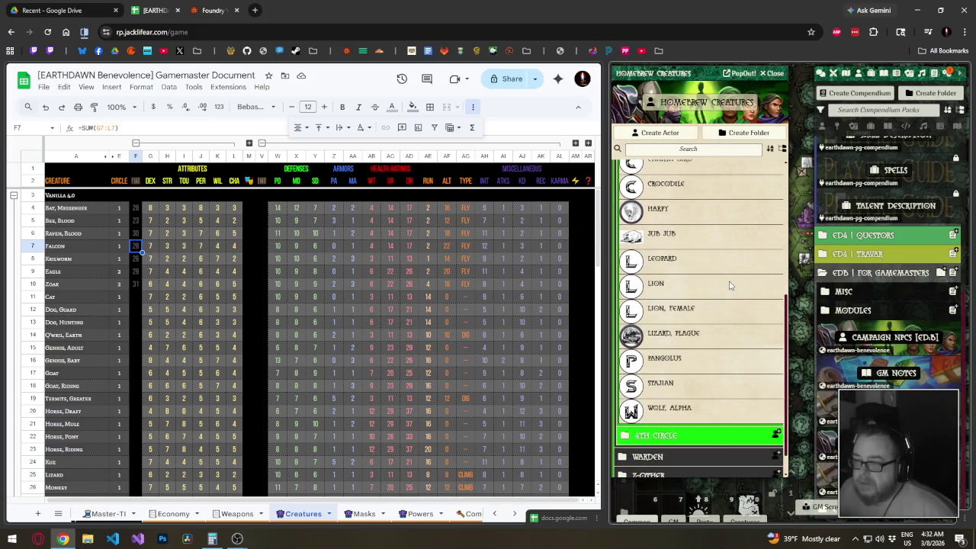
click(661, 209)
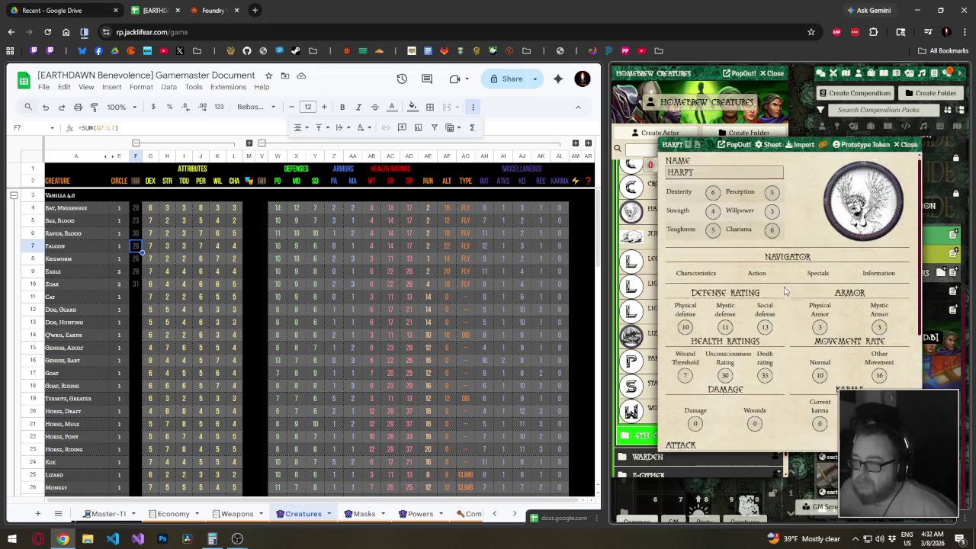
scroll(785, 292, down, 2)
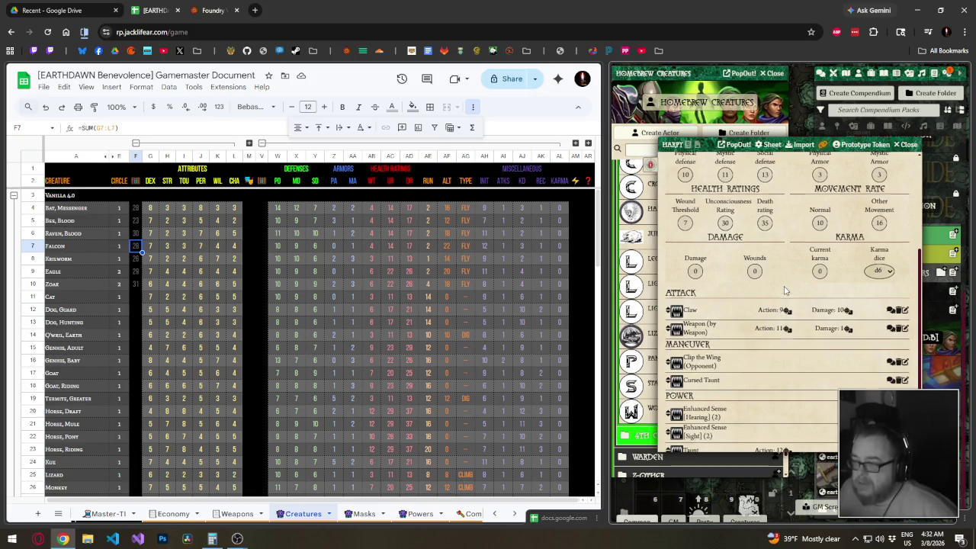
scroll(787, 294, down, 1)
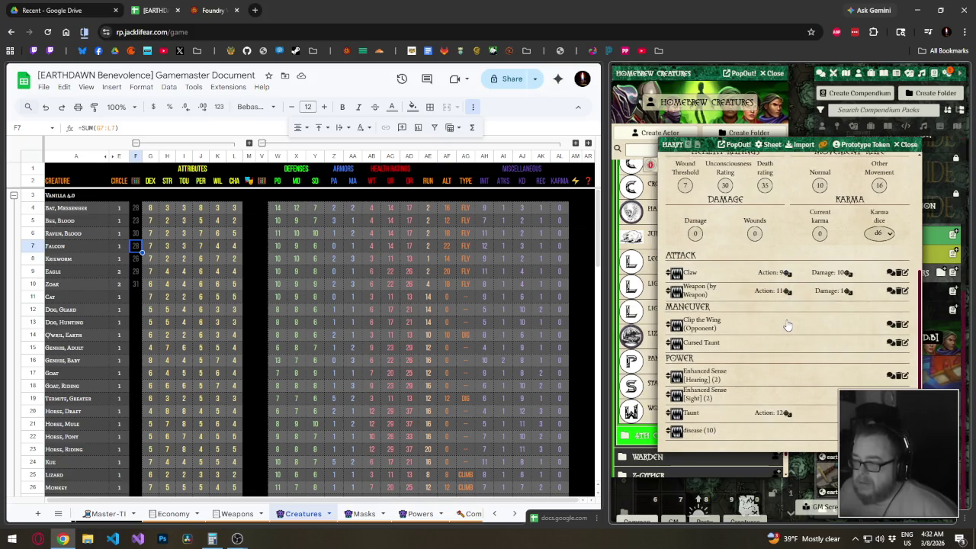
click(905, 144)
Recheck the Chakta Bird and Harpy stat sheets.
scroll(729, 308, down, 1)
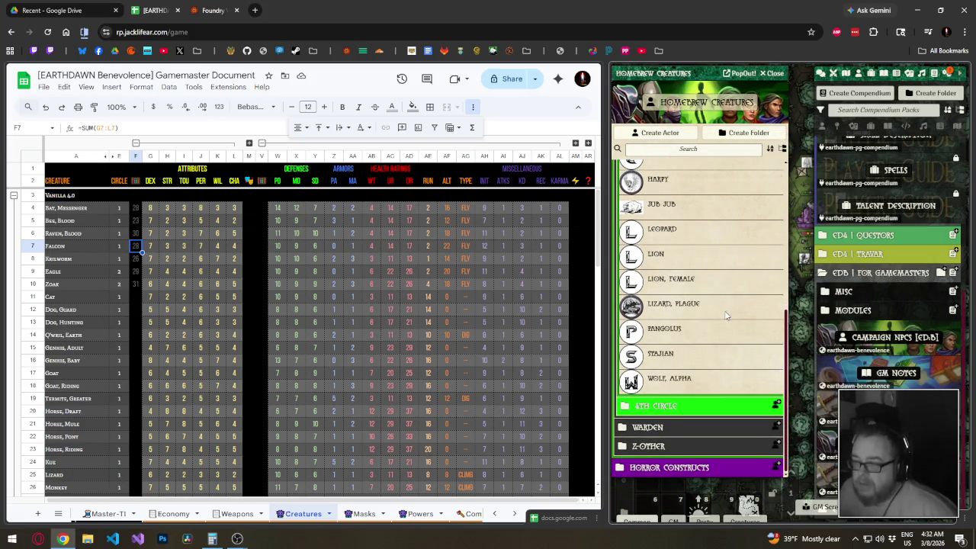
scroll(729, 363, up, 3)
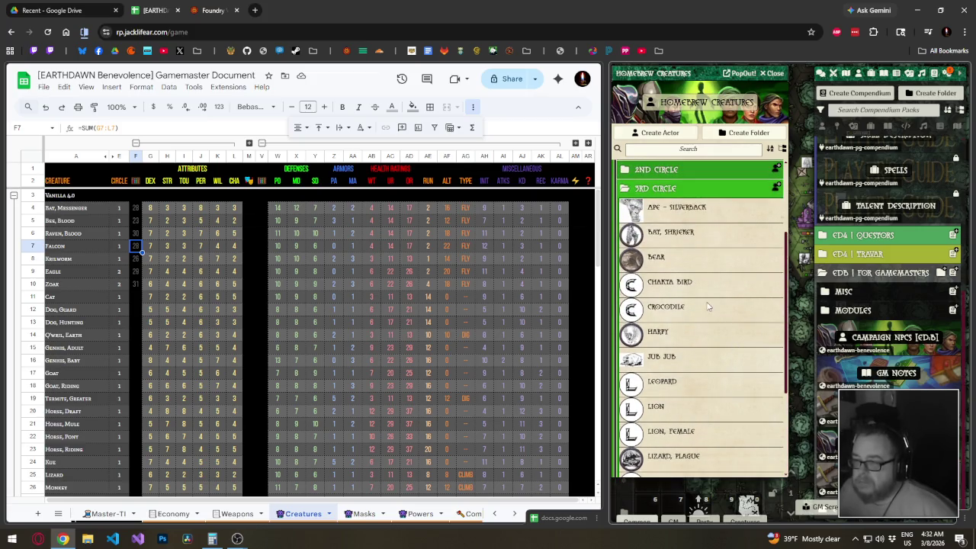
click(686, 285)
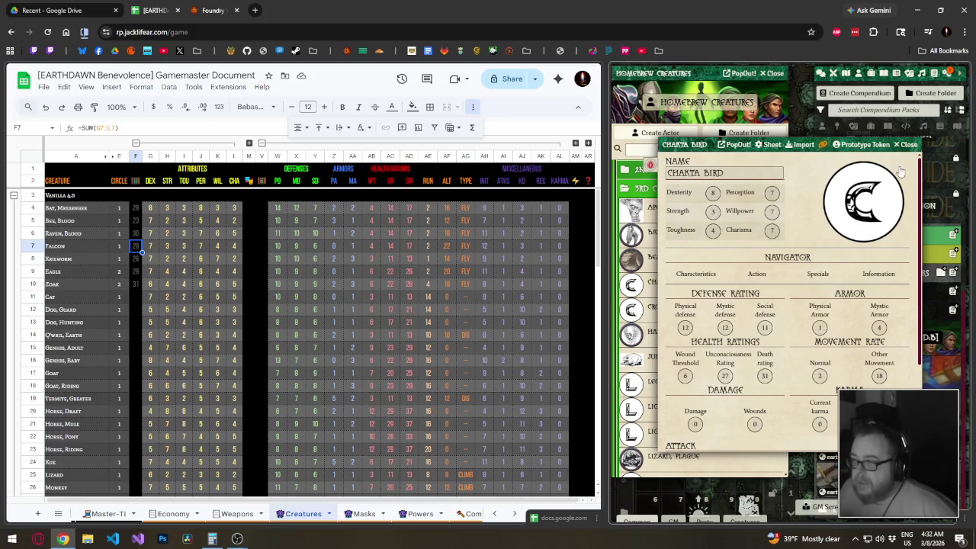
click(908, 145)
click(663, 334)
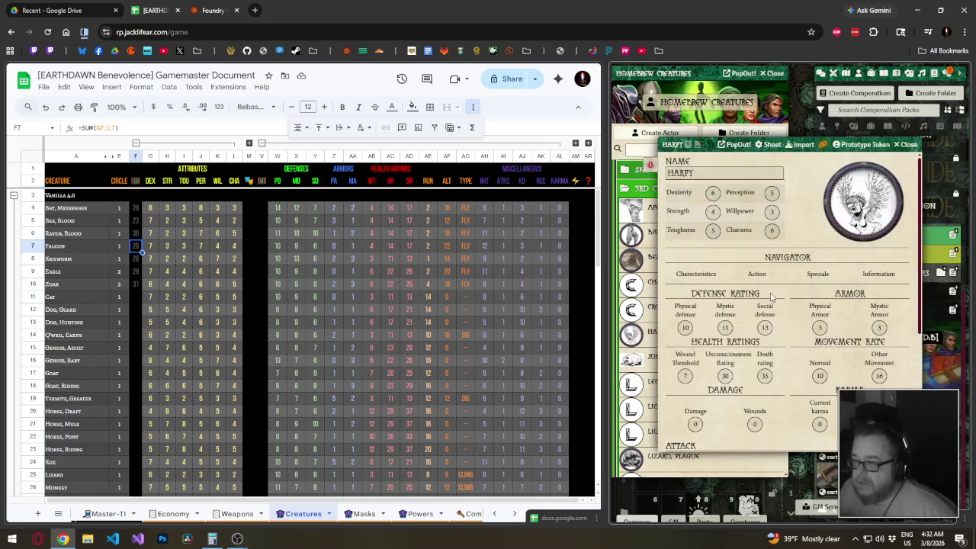
click(906, 144)
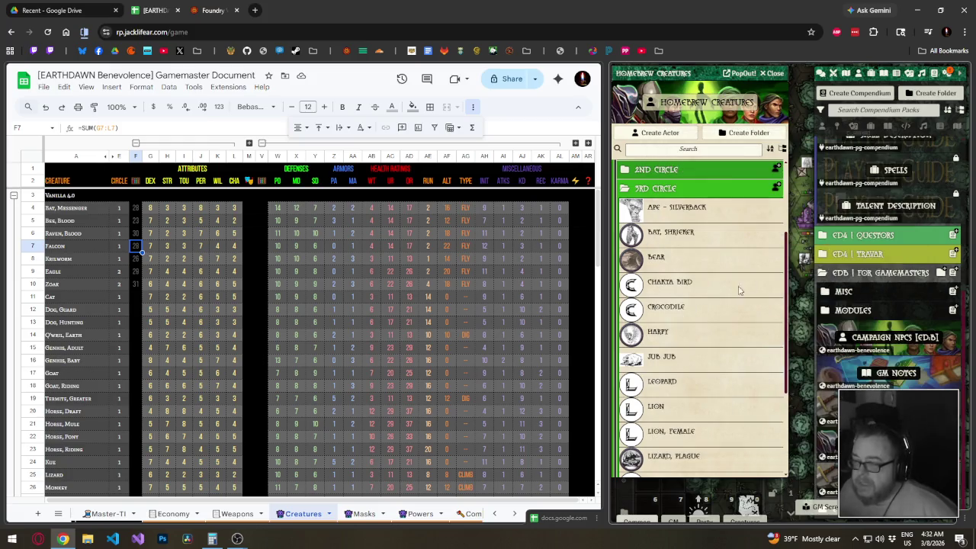
Close the Homebrew Creatures window, leaving the scene map visible.
scroll(724, 333, up, 1)
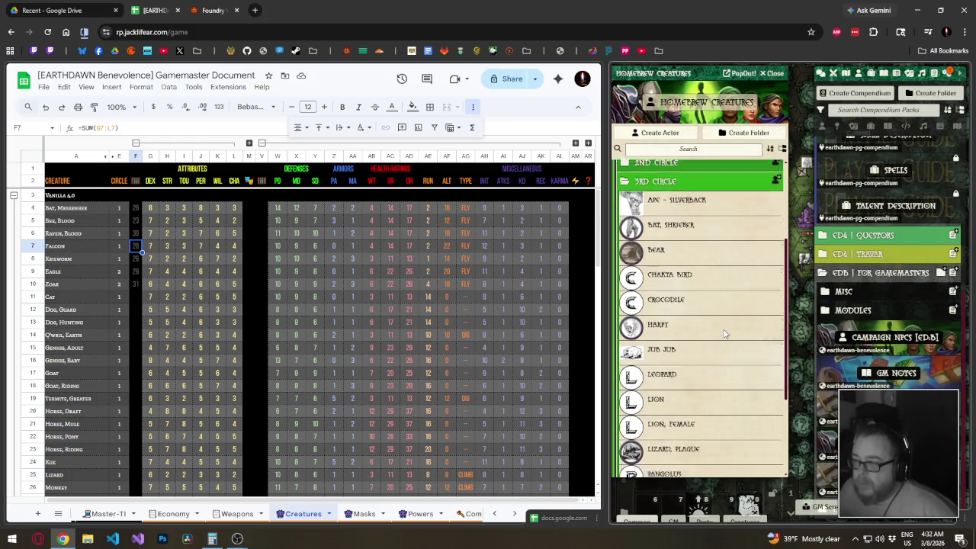
scroll(725, 333, down, 3)
scroll(729, 331, down, 2)
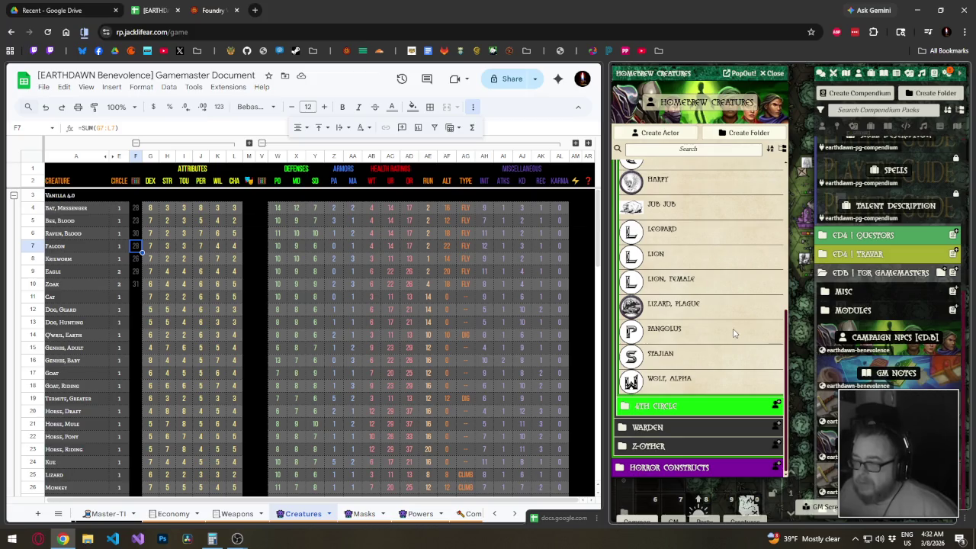
scroll(736, 334, up, 5)
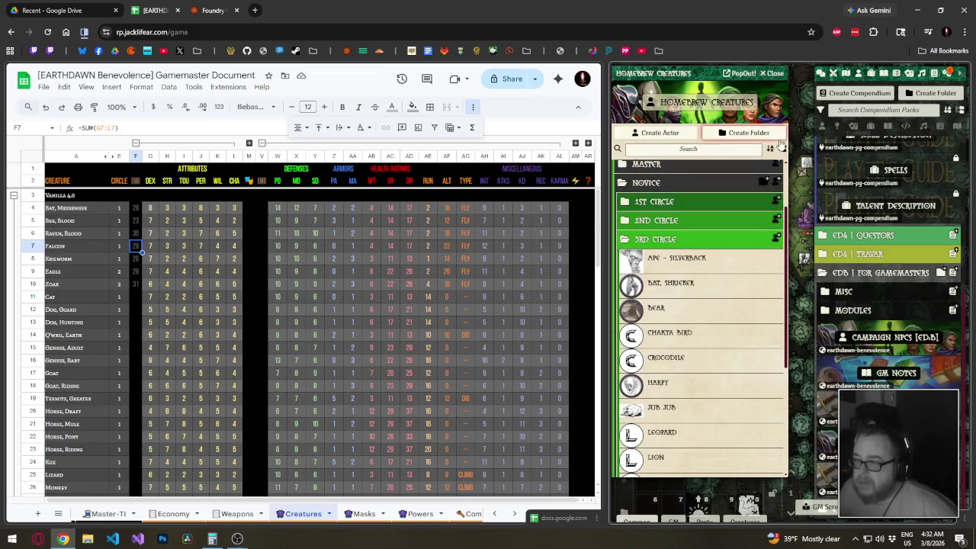
click(775, 74)
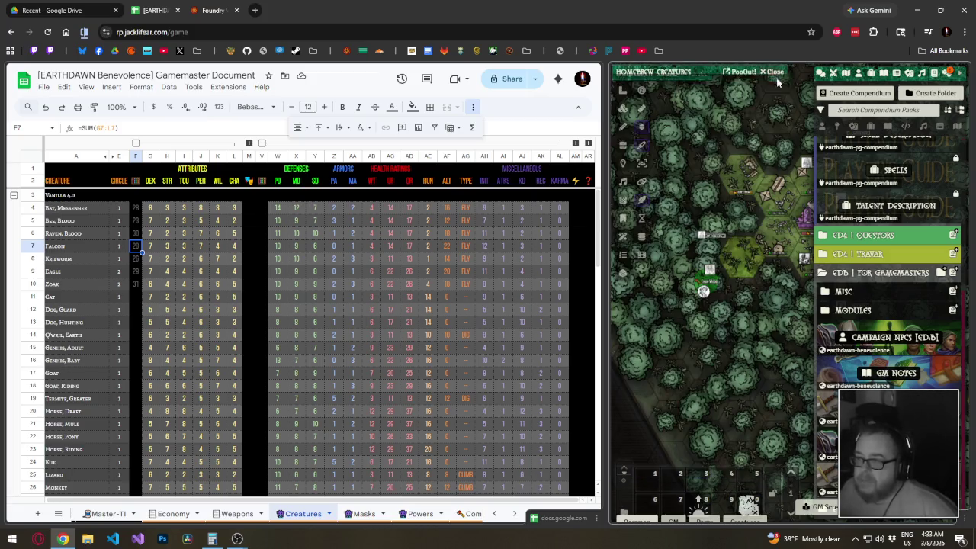
click(450, 285)
click(449, 275)
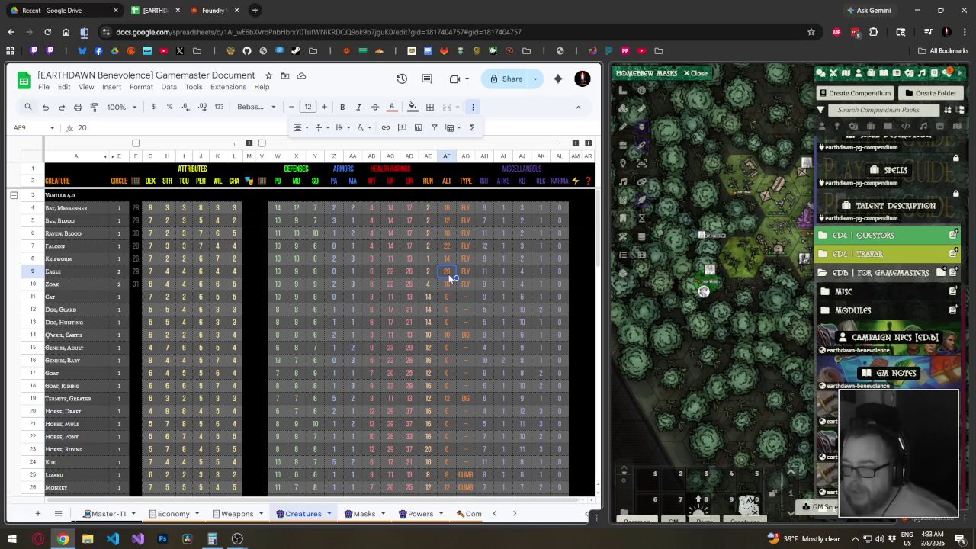
click(446, 287)
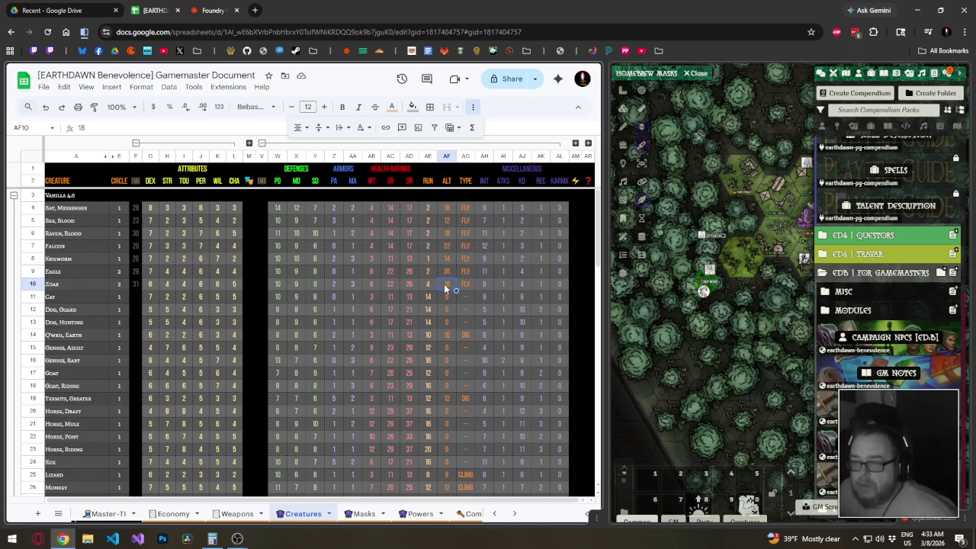
click(430, 286)
click(451, 286)
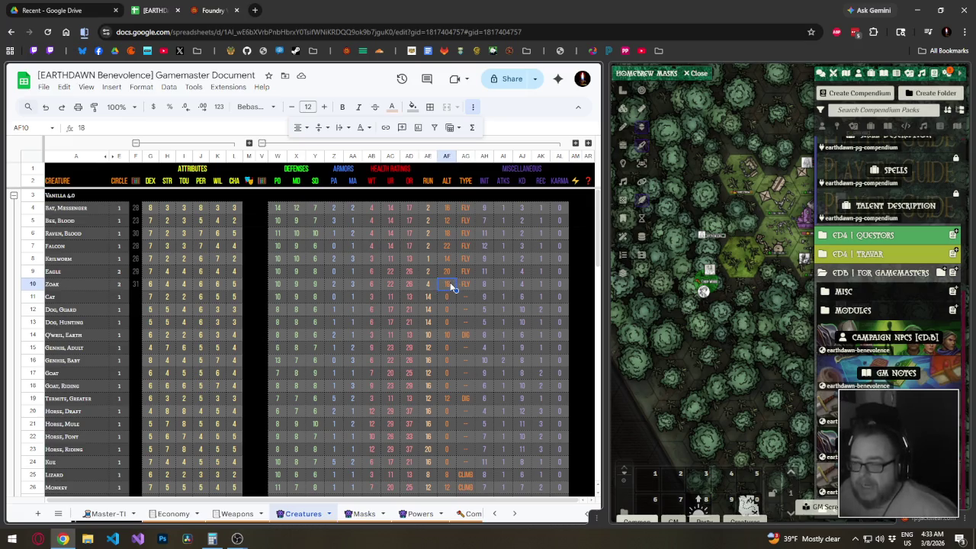
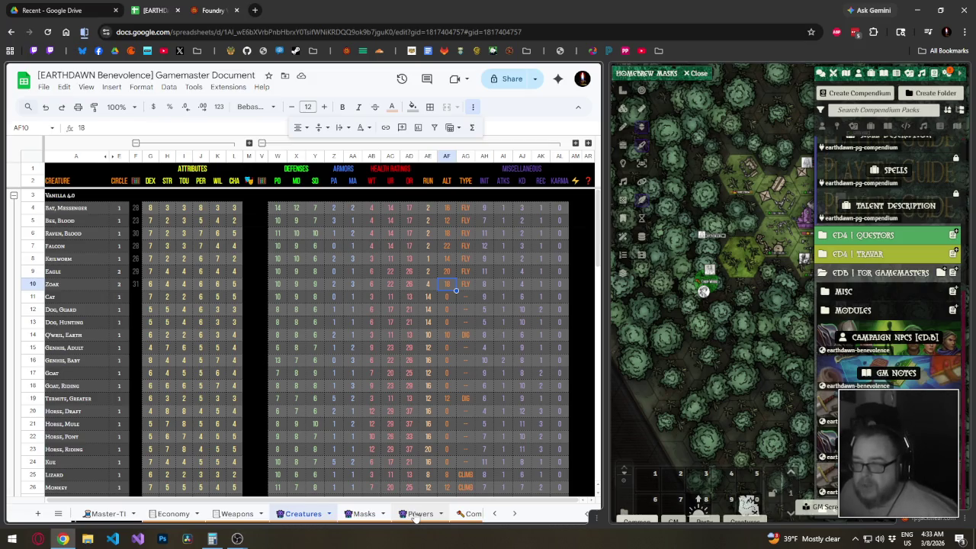
Review the Creatures KD values in AJ4–AJ11 (Bat, Bee, Raven, Falcon, Eagle, Cat), then view Masks.
click(528, 205)
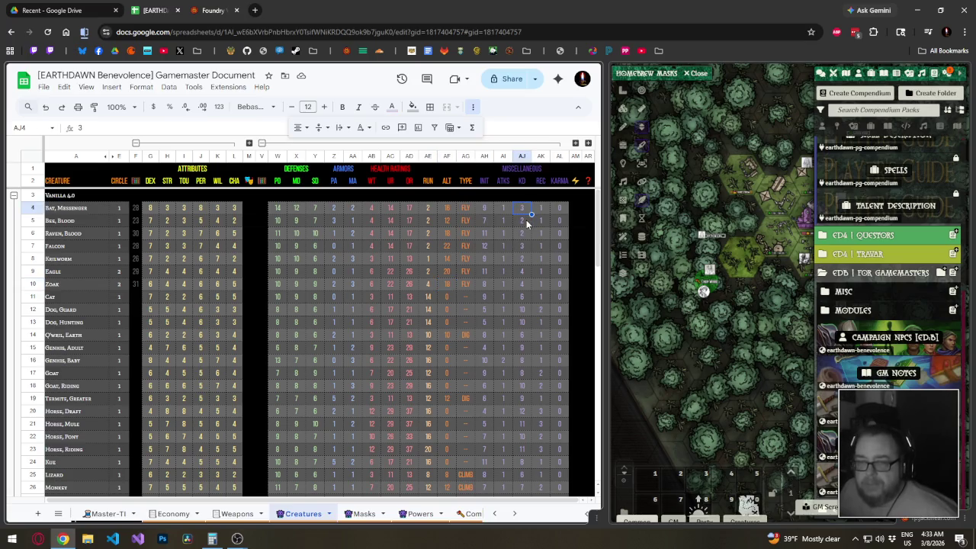
click(530, 224)
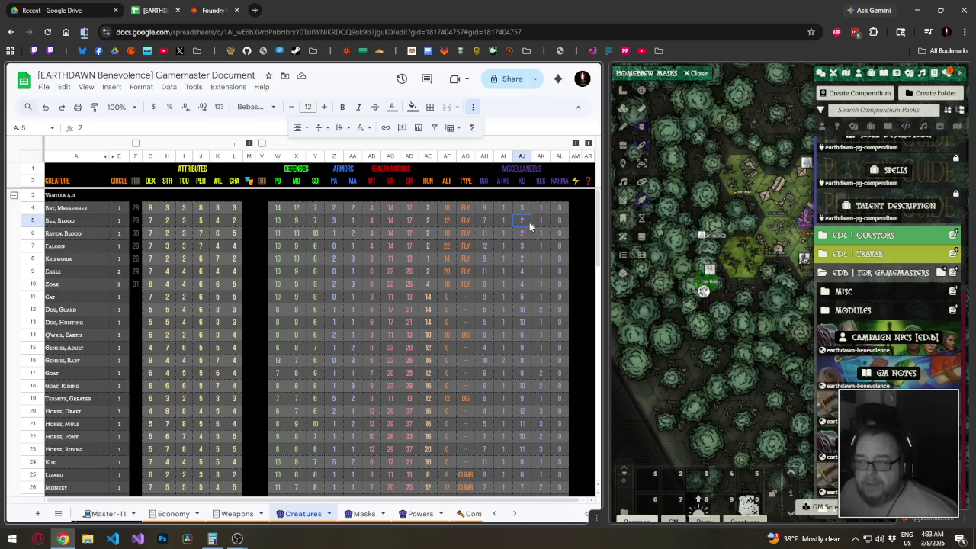
click(527, 232)
click(525, 249)
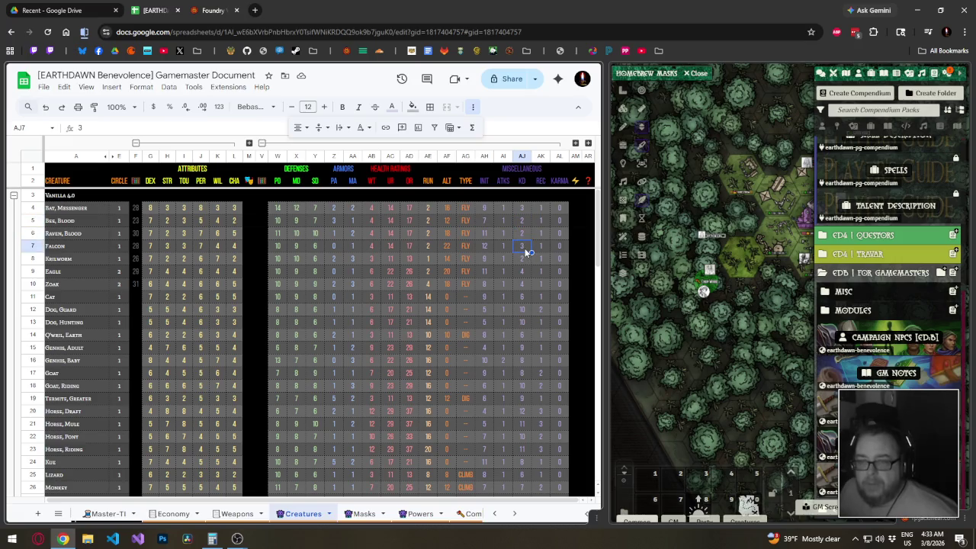
click(523, 260)
click(522, 283)
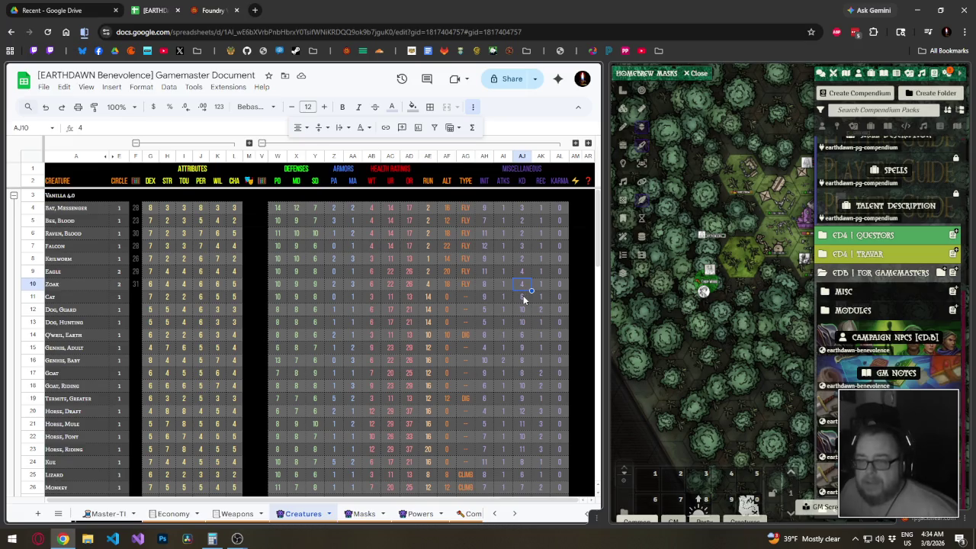
click(523, 298)
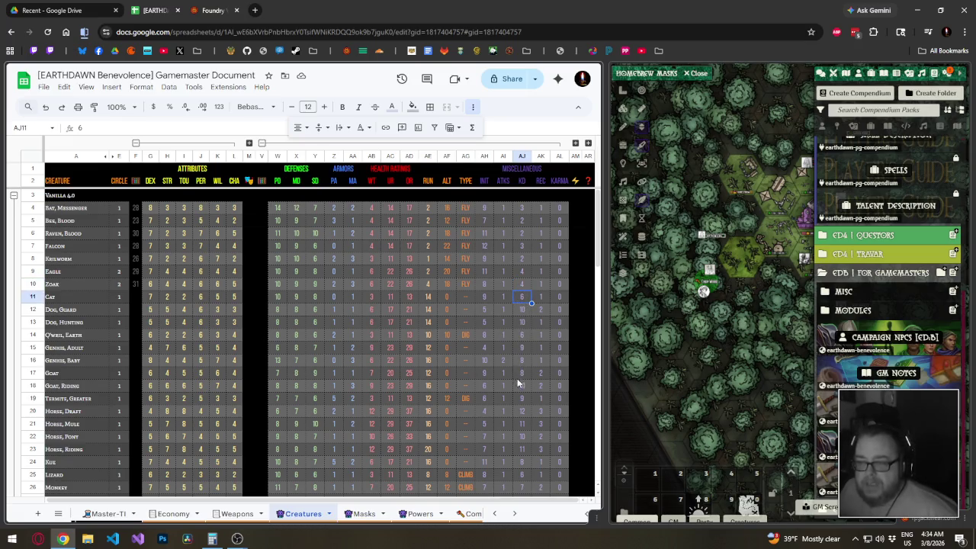
click(364, 514)
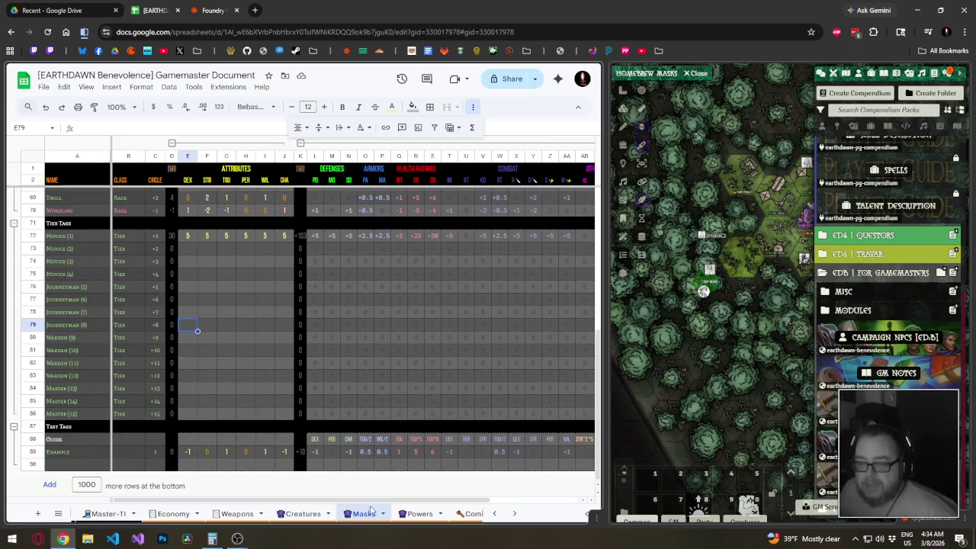
Collapse the Masks Tier Tags row group and review the V54 and V55 mobility formulas.
click(482, 441)
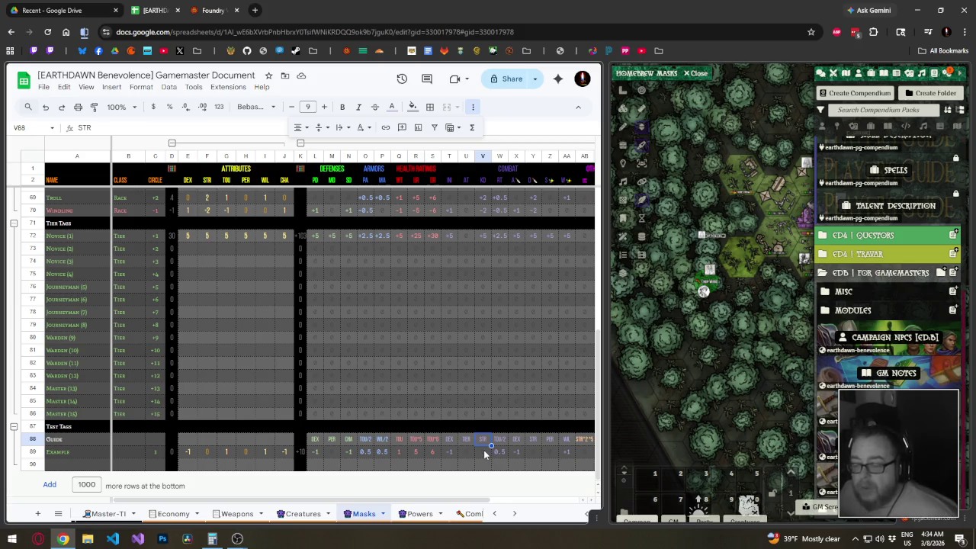
scroll(485, 454, up, 2)
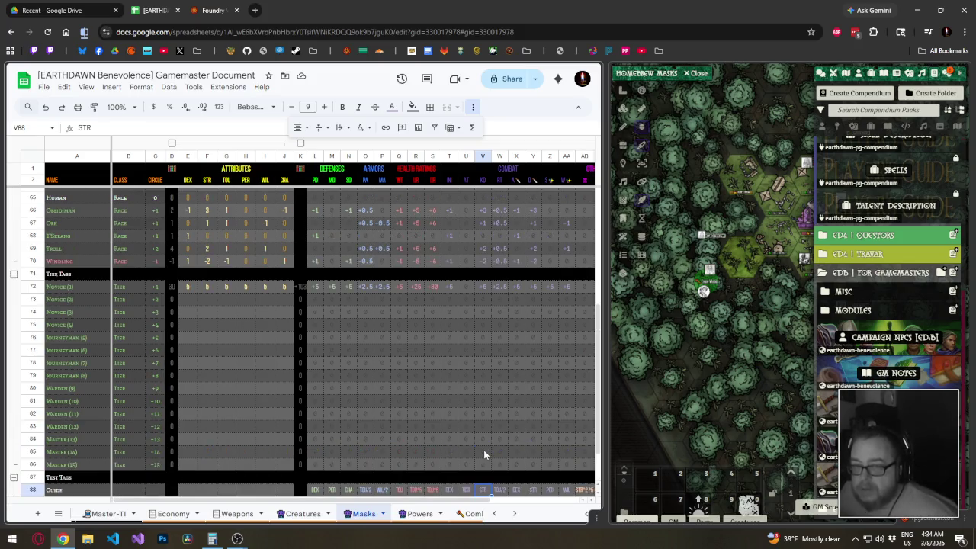
click(14, 276)
scroll(485, 350, up, 3)
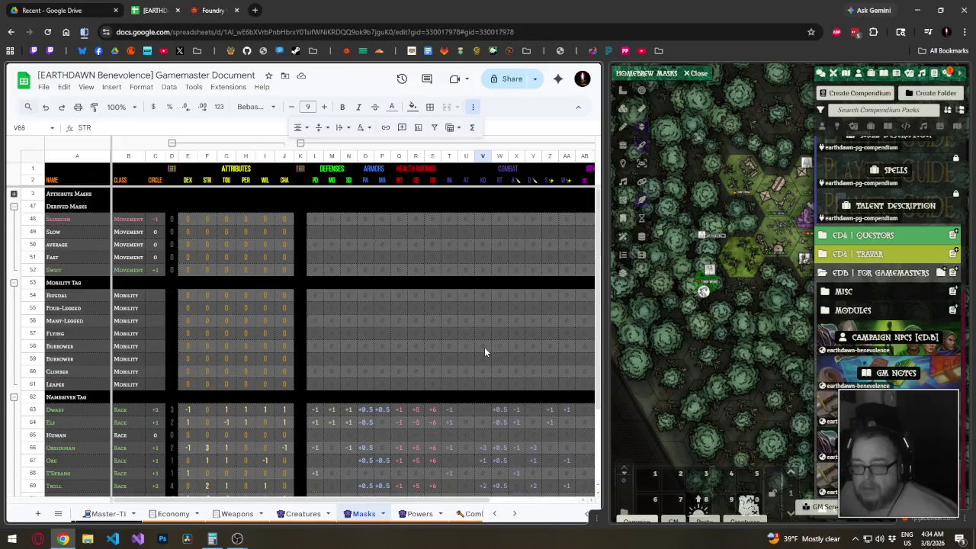
click(486, 293)
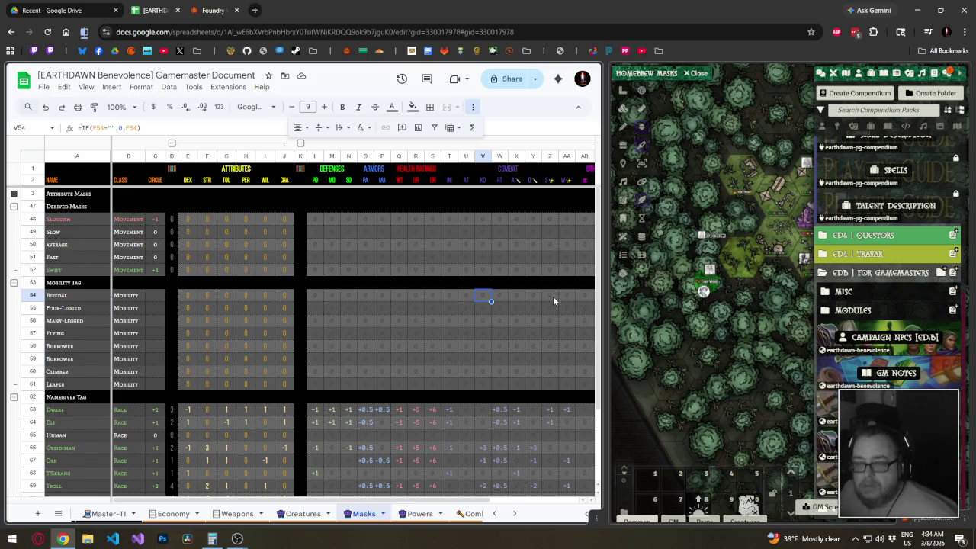
click(482, 311)
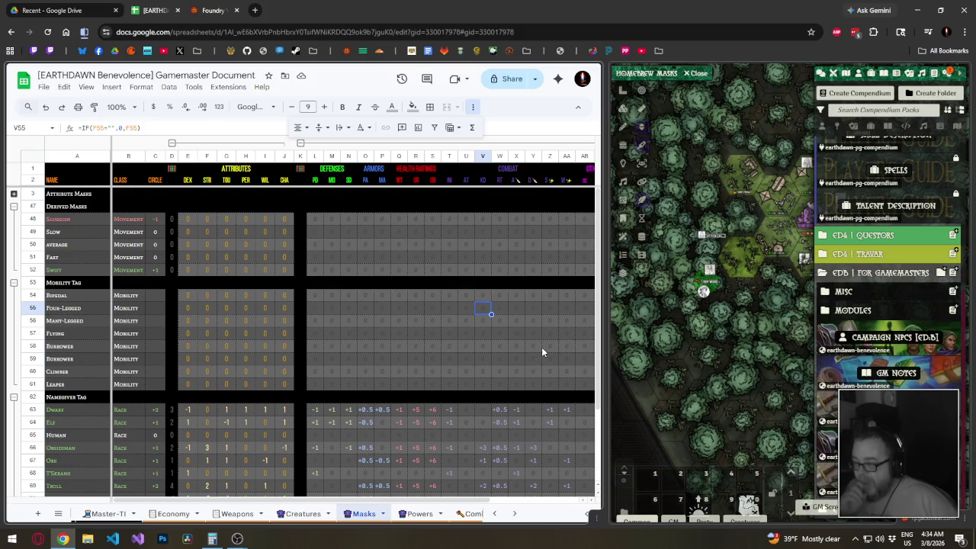
click(301, 514)
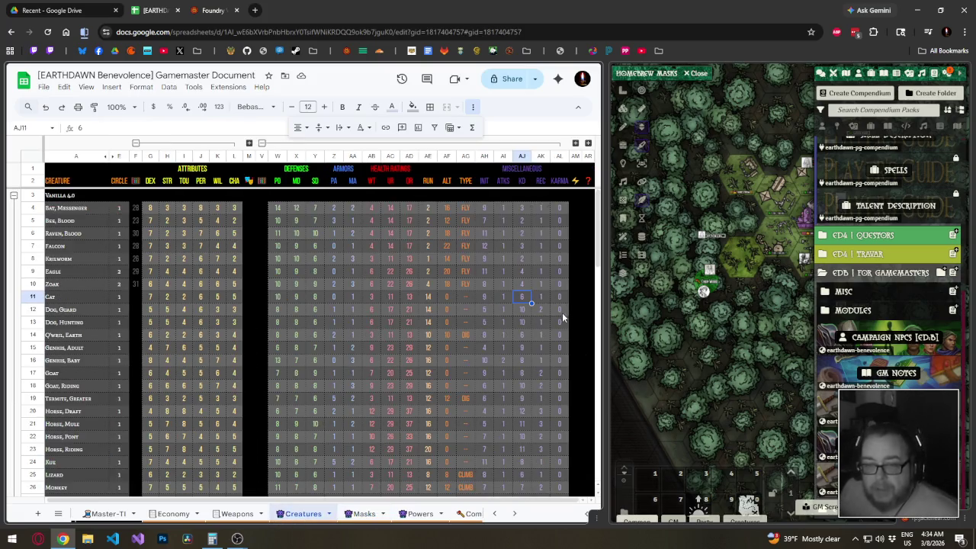
click(521, 309)
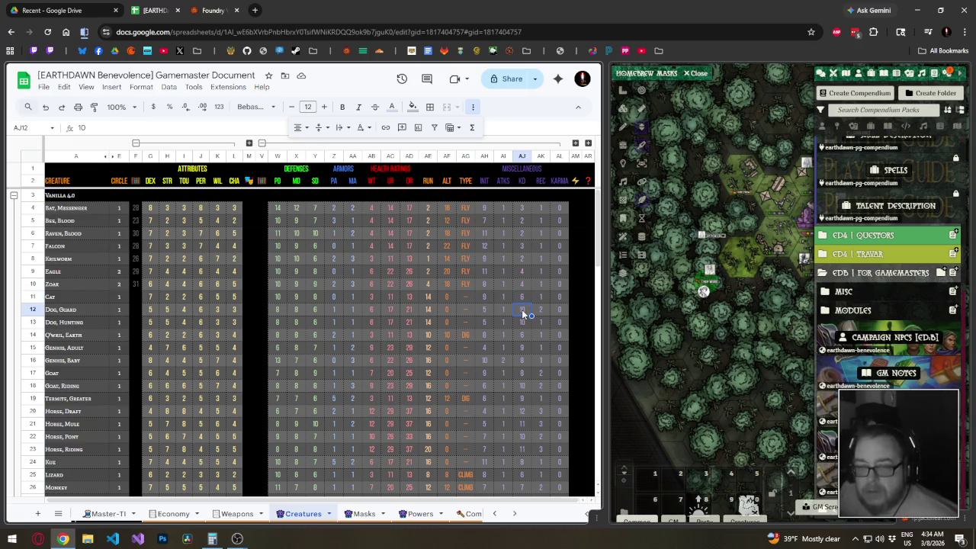
click(524, 322)
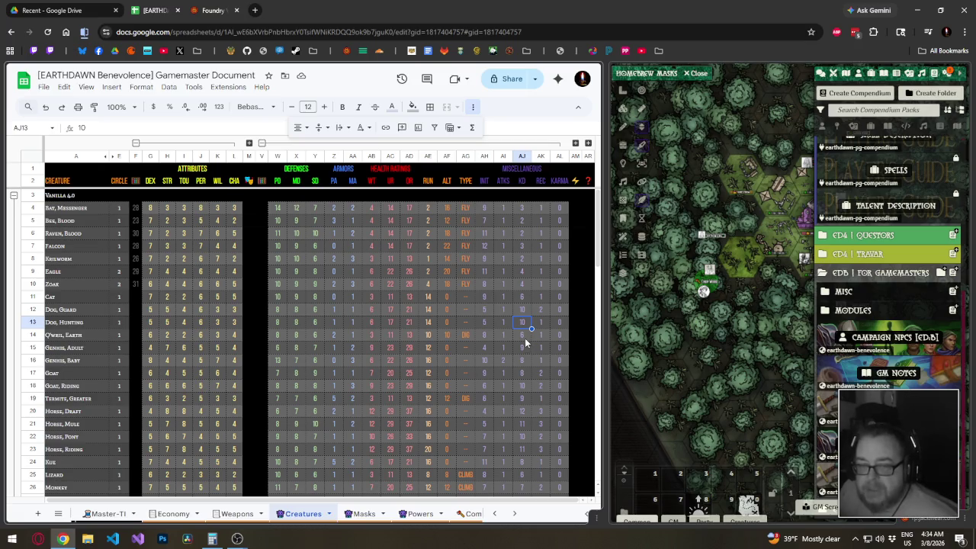
click(525, 338)
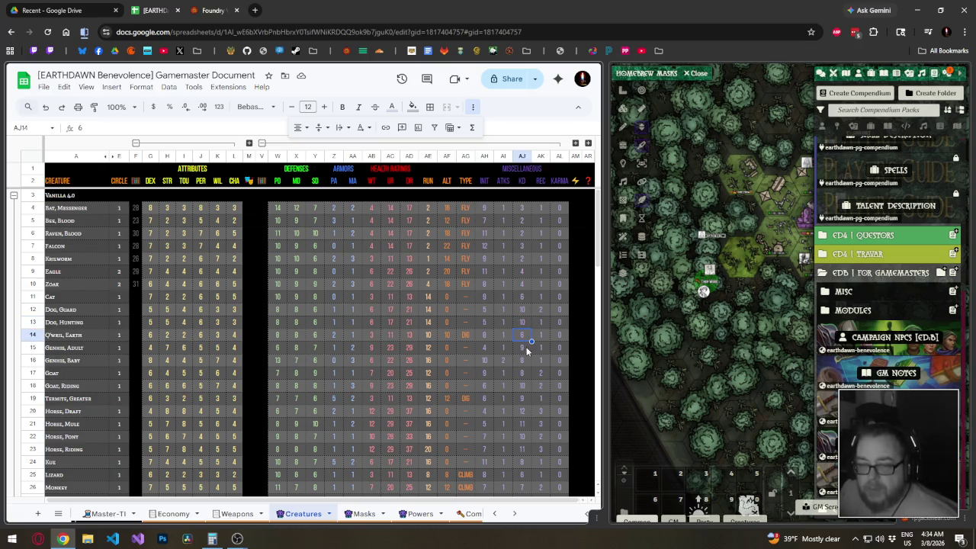
click(526, 349)
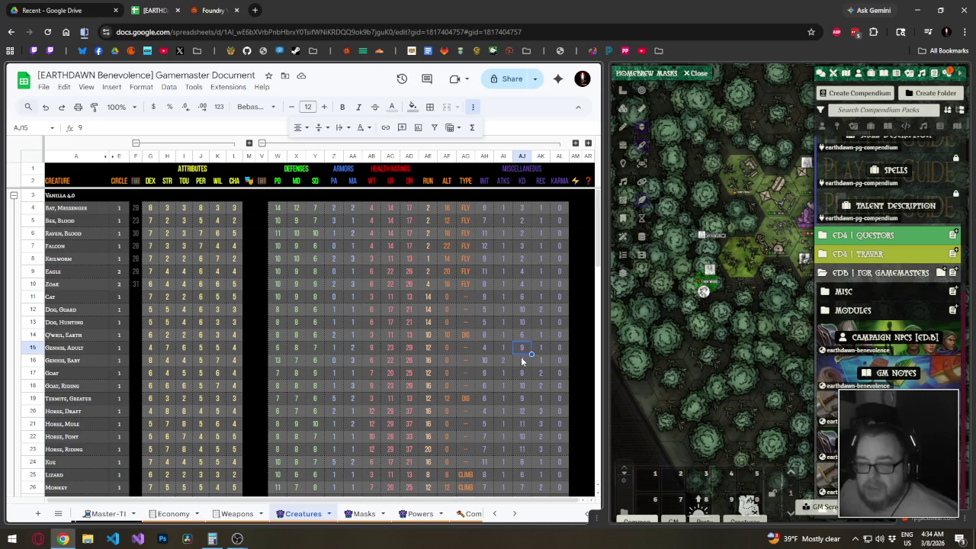
click(522, 360)
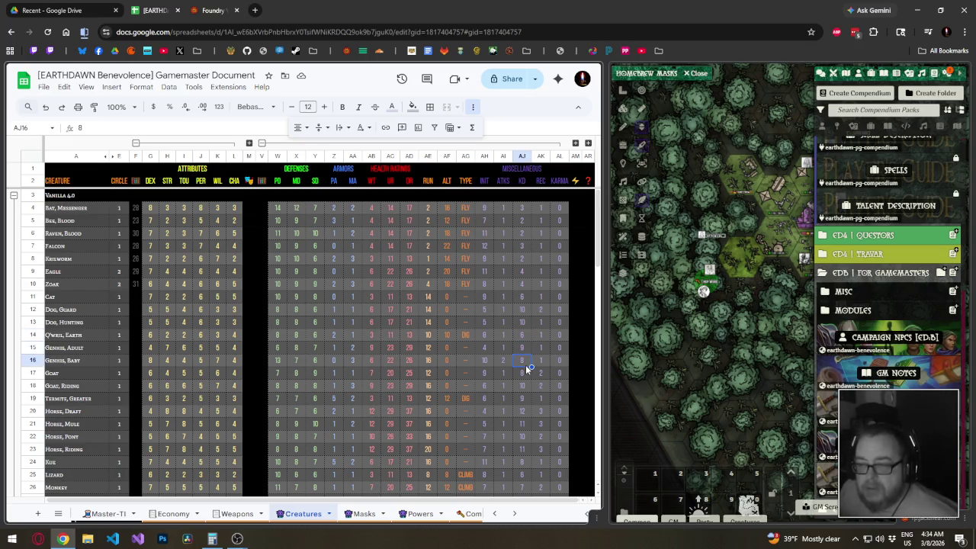
click(524, 376)
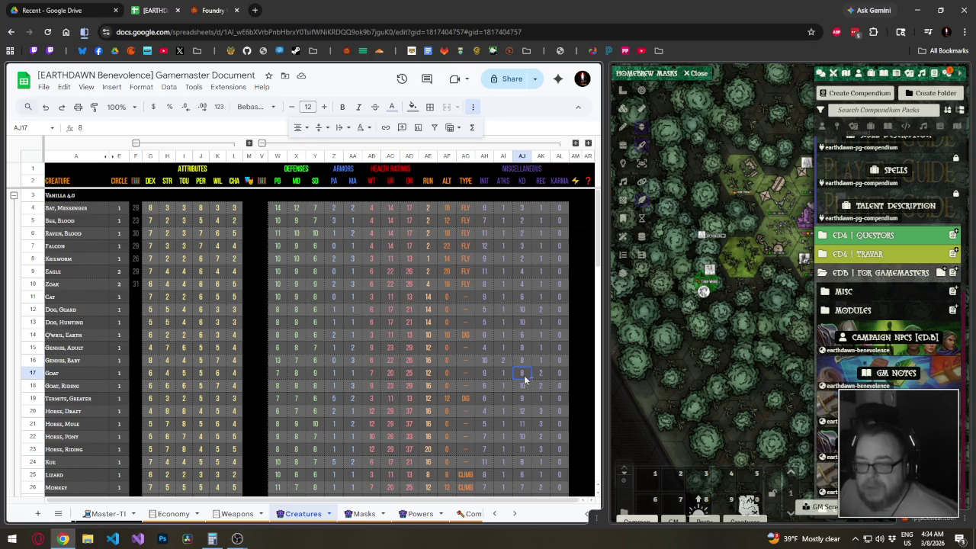
click(522, 384)
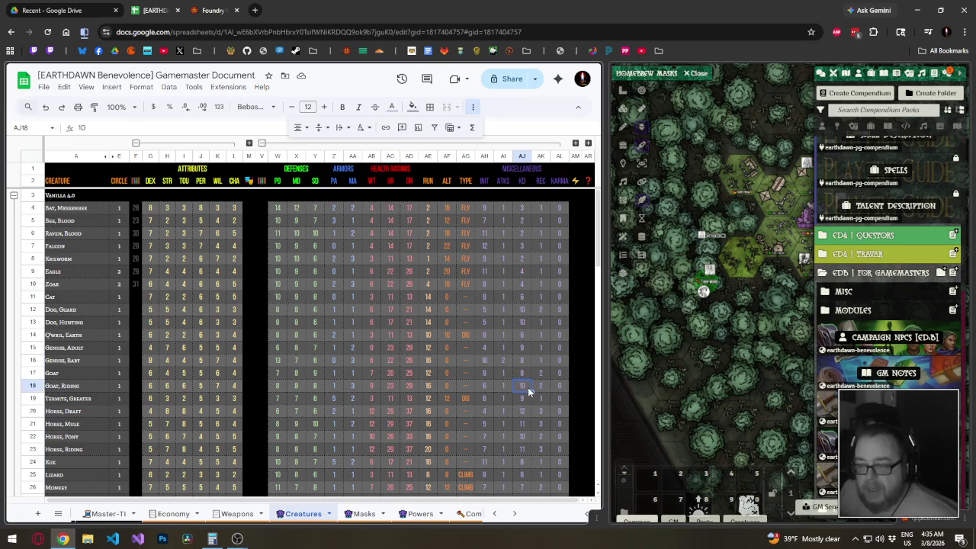
scroll(527, 387, down, 1)
click(524, 351)
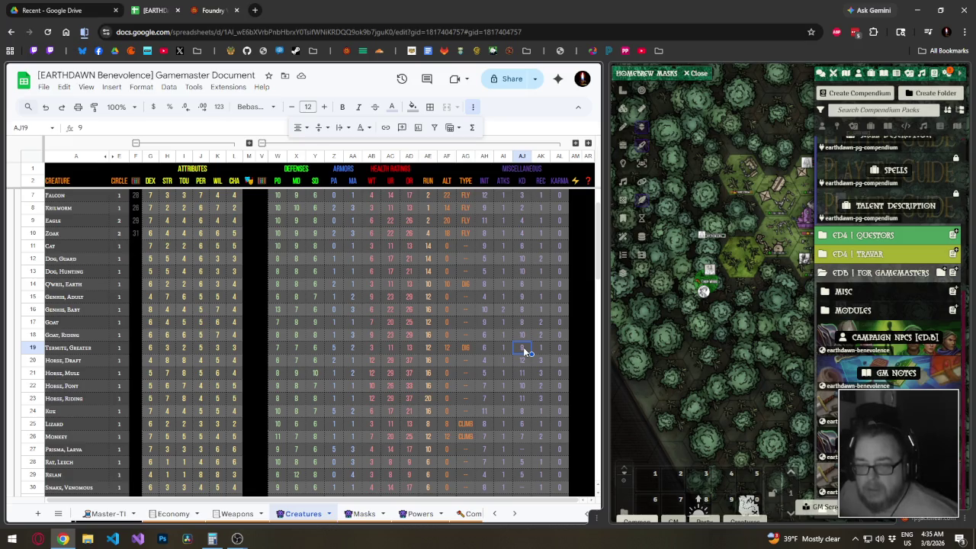
click(521, 296)
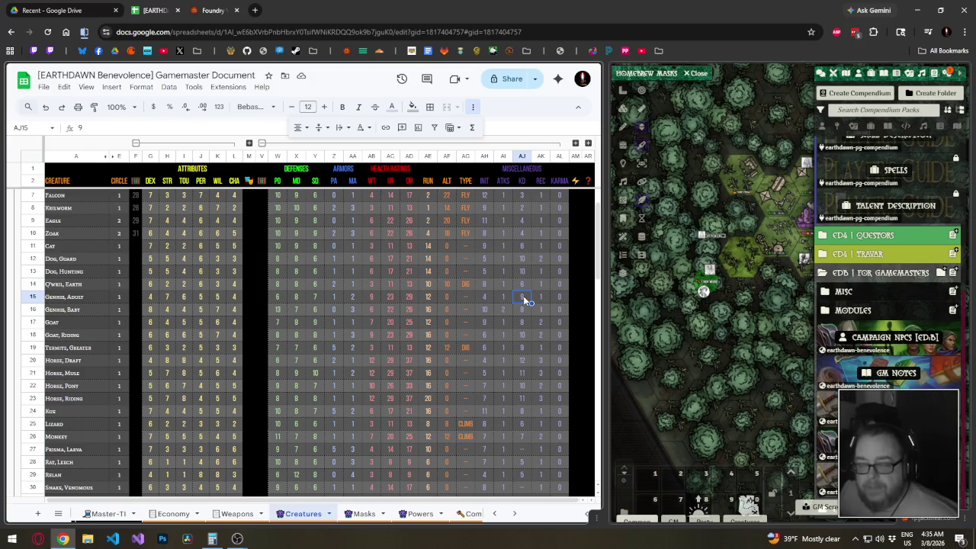
click(521, 350)
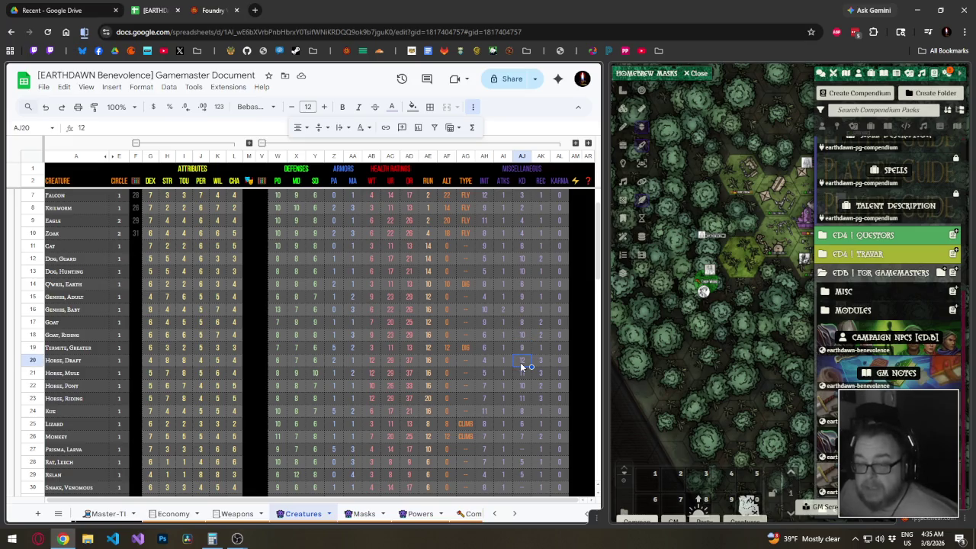
click(520, 362)
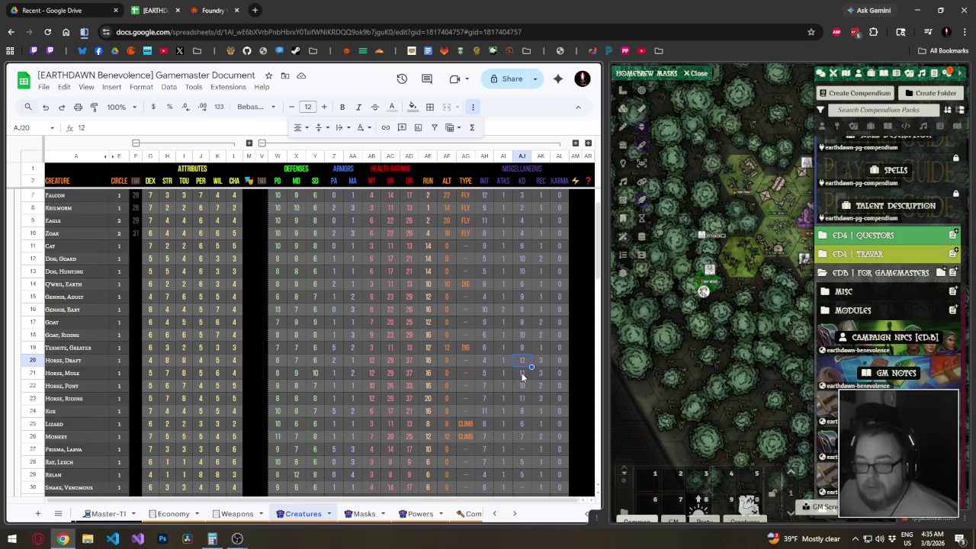
click(522, 373)
click(525, 387)
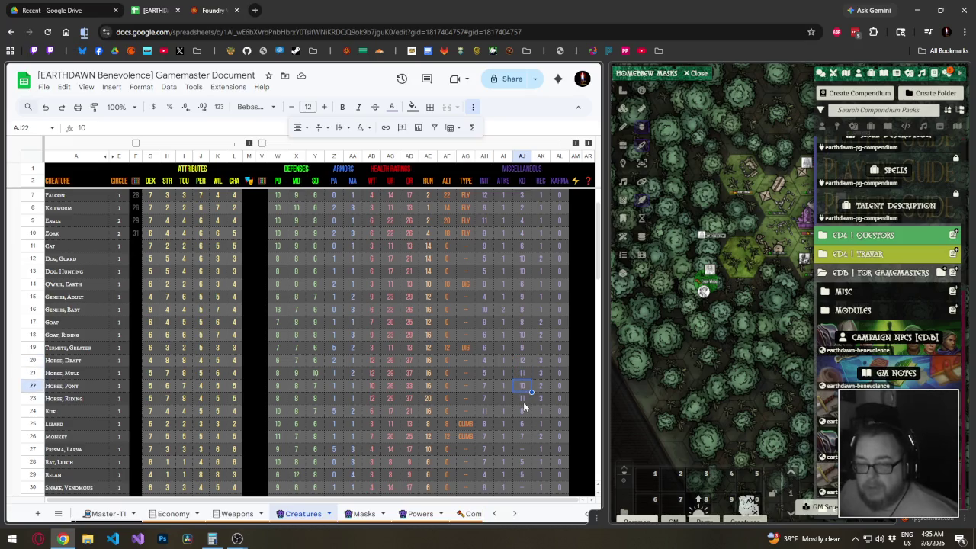
click(524, 402)
scroll(523, 402, down, 1)
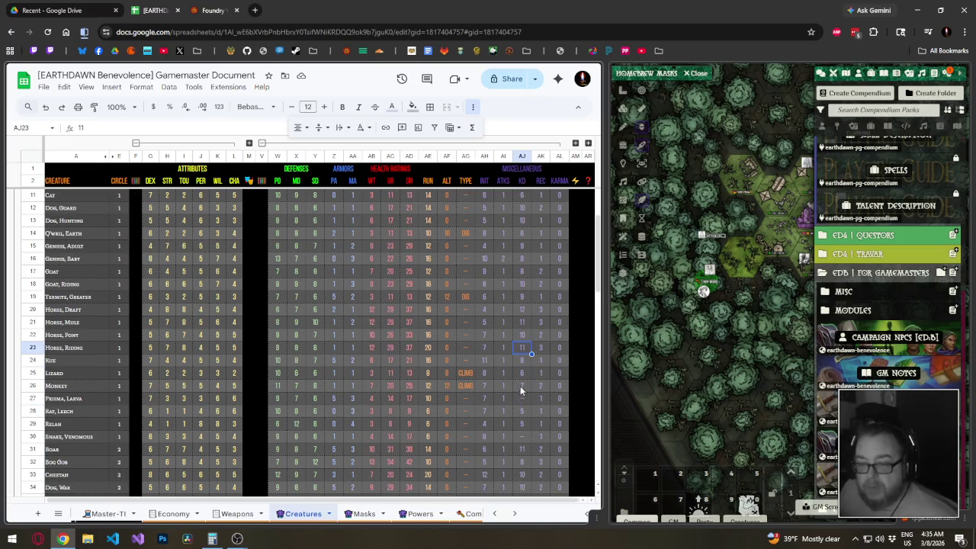
Check the column AJ values for Lizard, Monkey, Rat Leech, Relan and Snake Venomous, and total AJ28:AJ29.
click(520, 361)
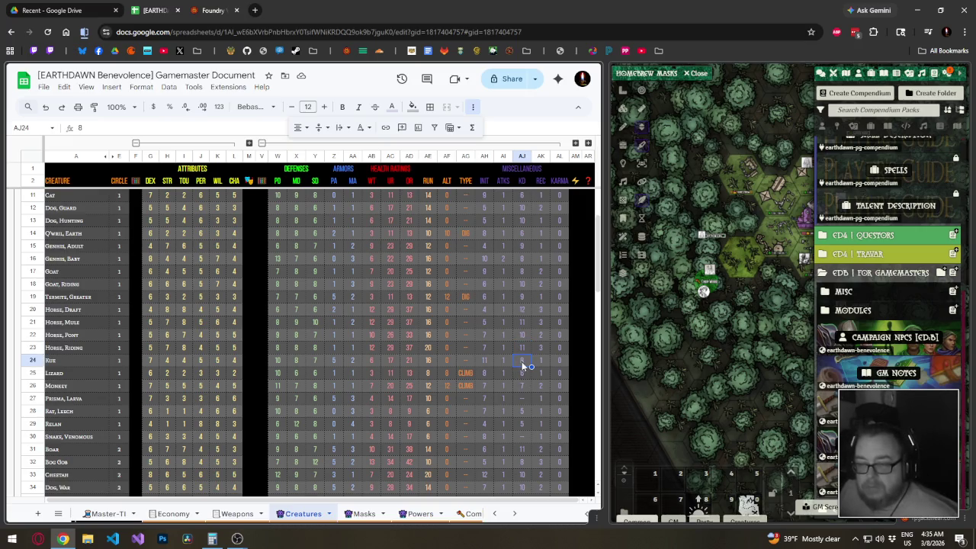
click(523, 371)
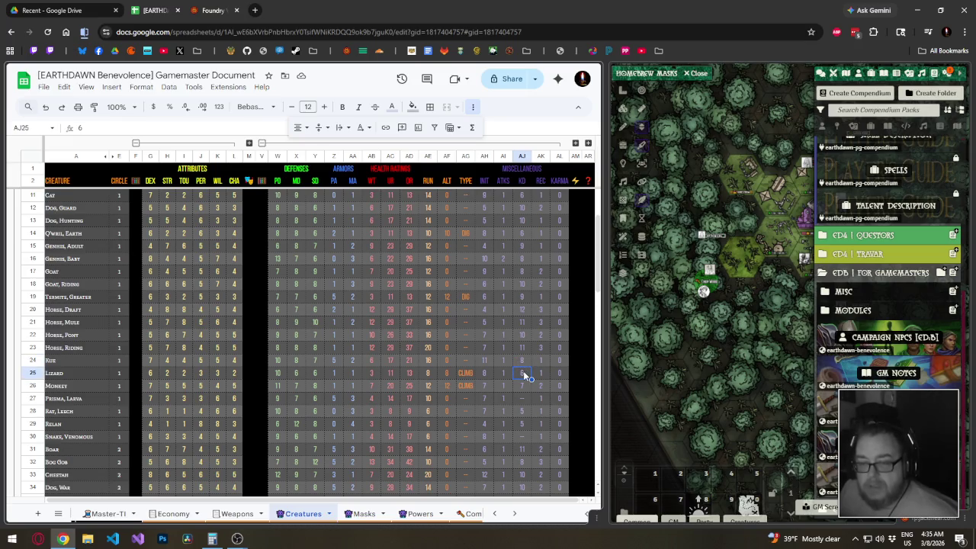
click(524, 388)
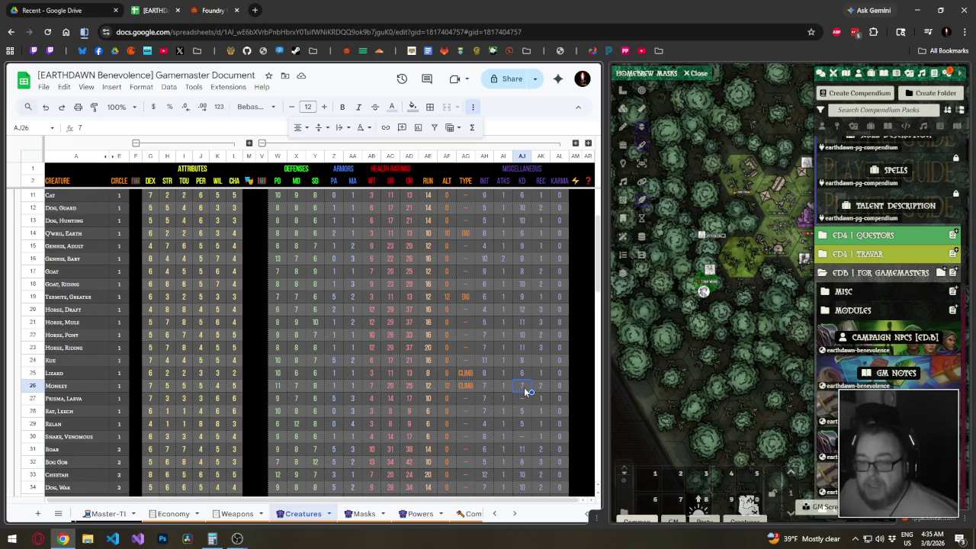
scroll(525, 391, down, 2)
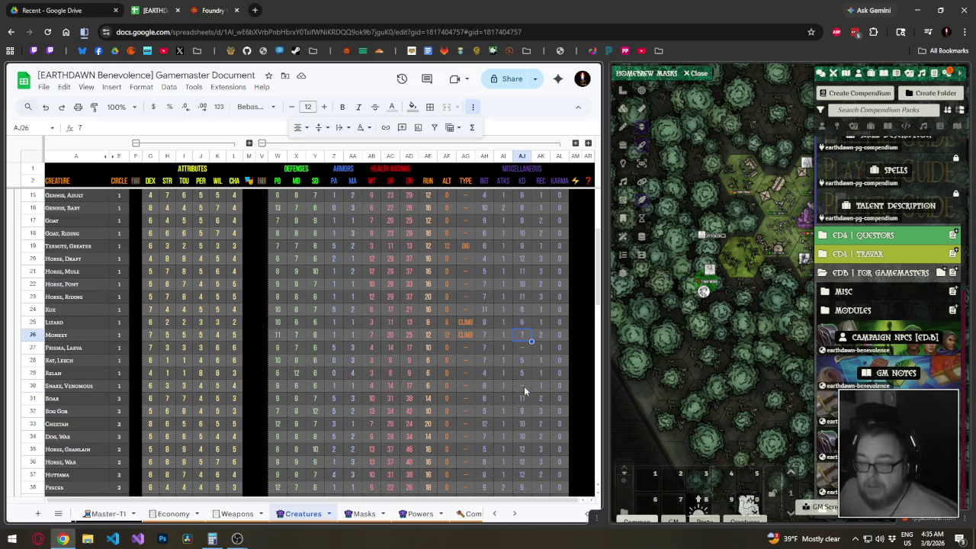
click(524, 361)
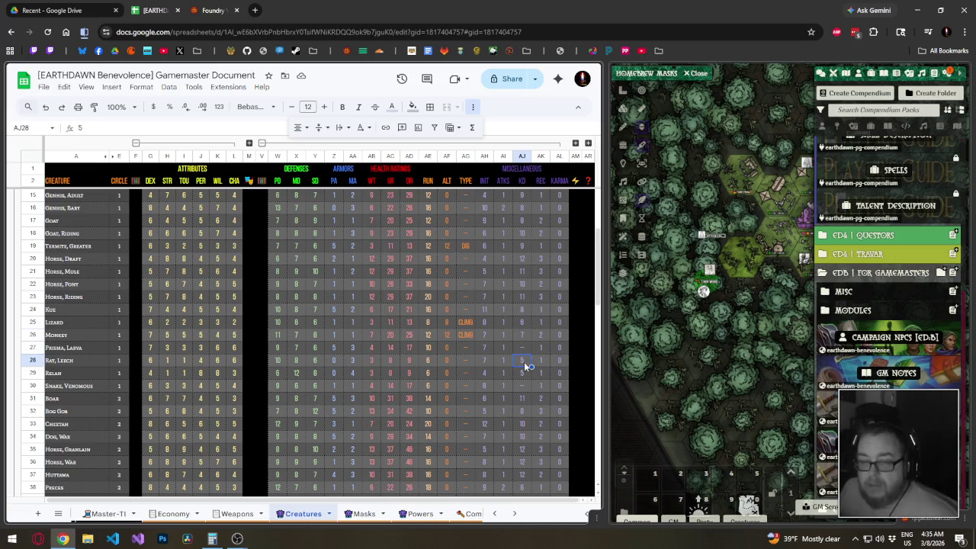
click(524, 374)
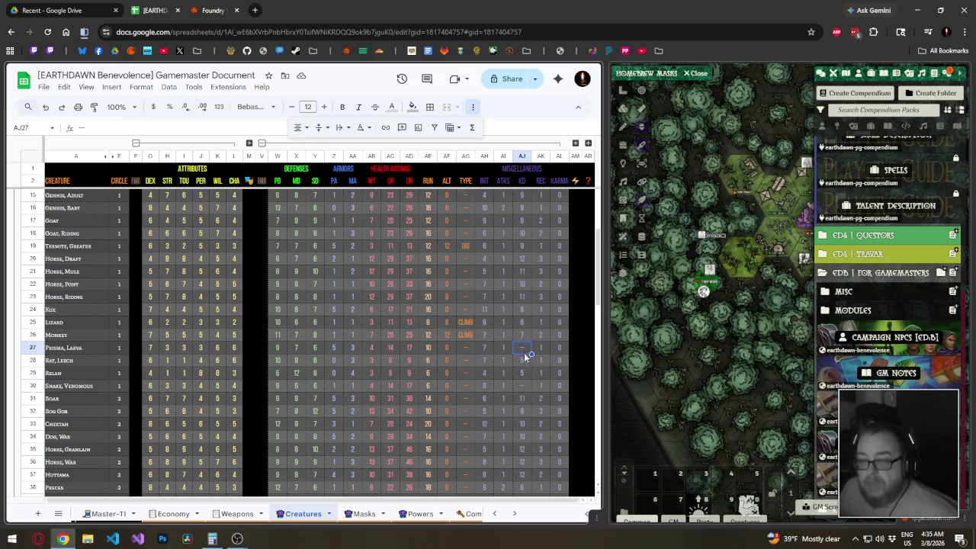
click(523, 385)
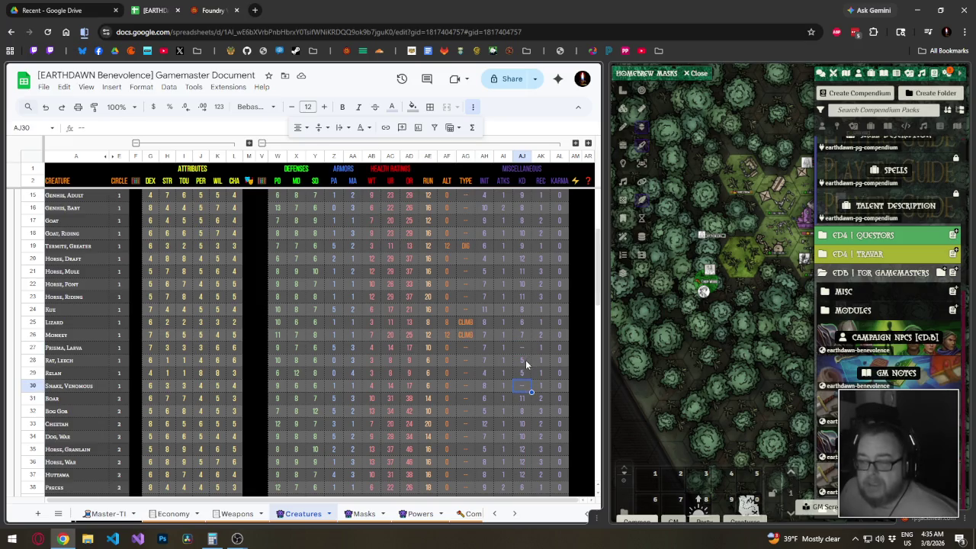
drag(525, 360, 525, 370)
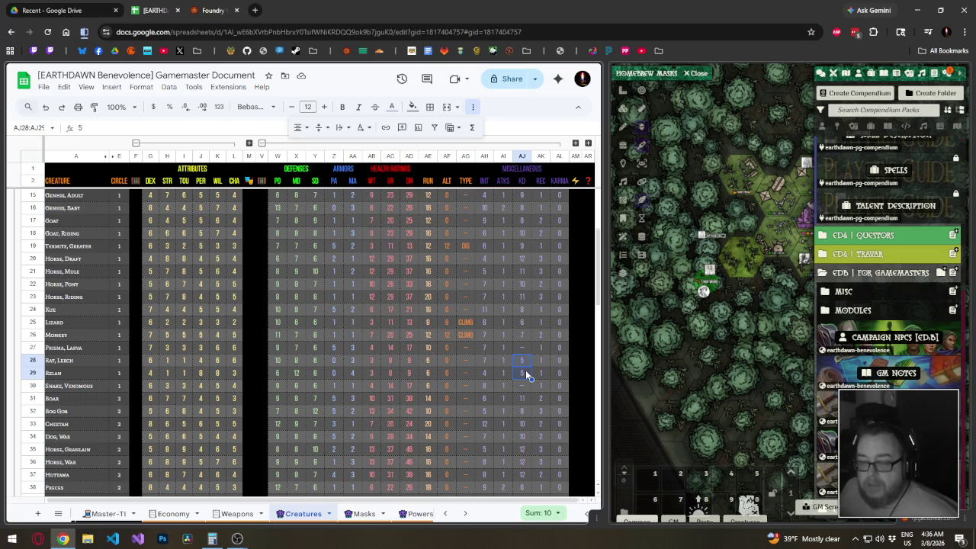
On Masks, set column V to -2 for Bipedal and +4 for Four-Legged, then select the Many-Legged row.
click(359, 513)
click(479, 297)
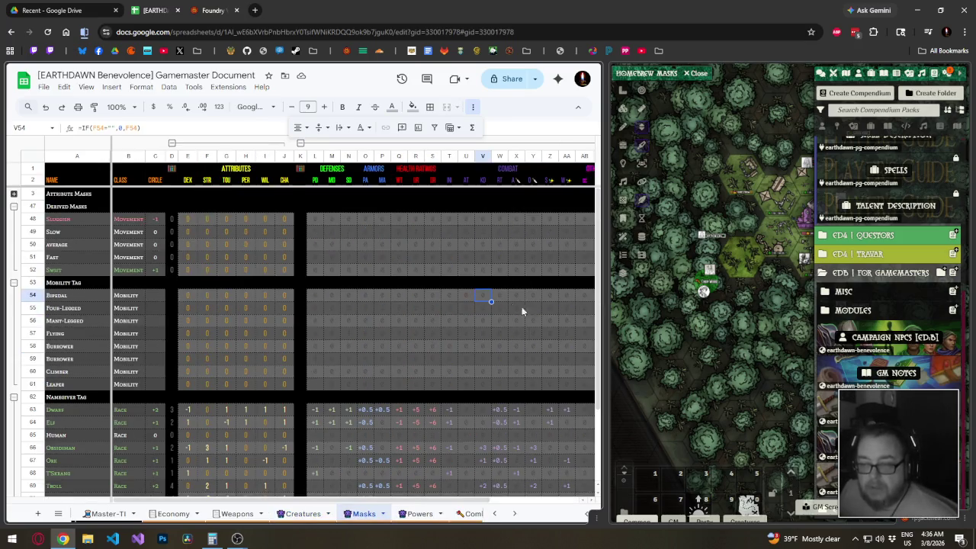
text(-2)
key(Return)
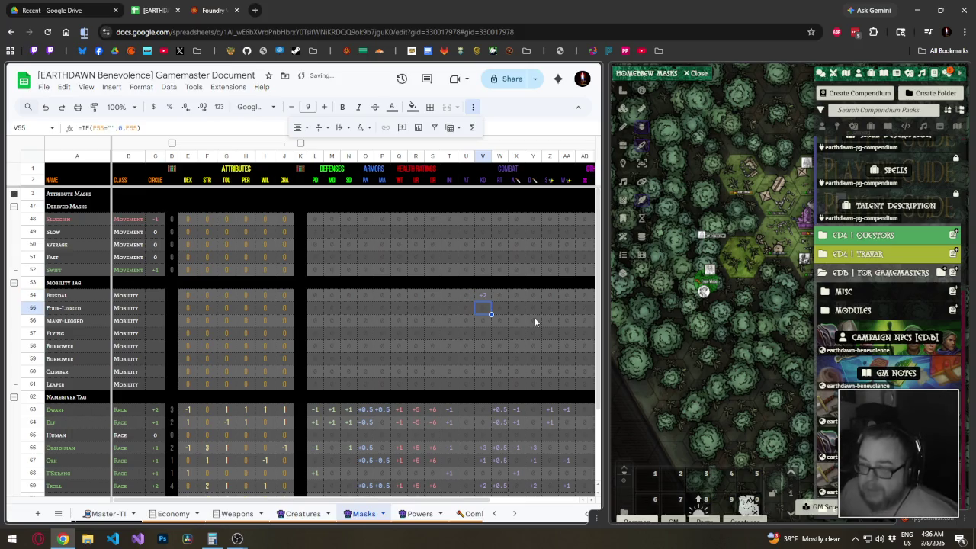
text(+4)
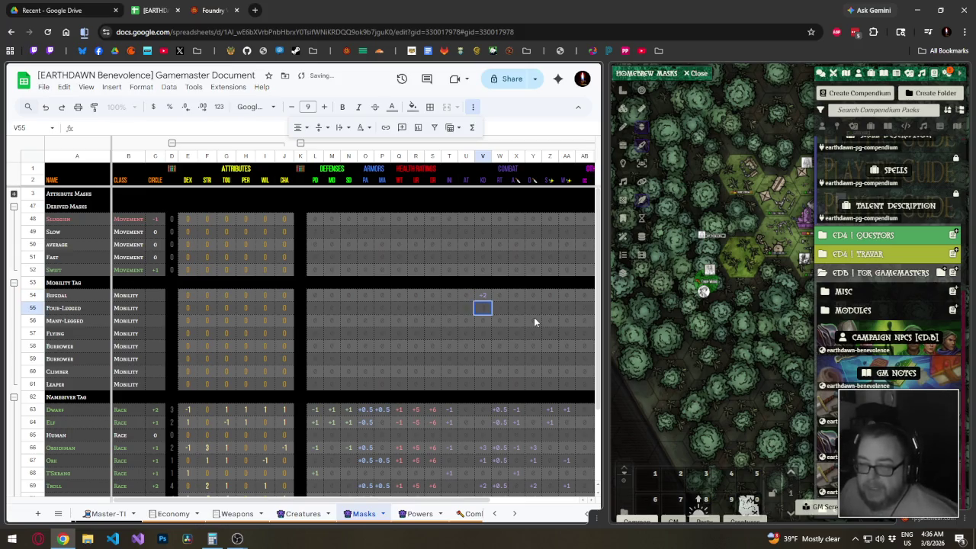
key(Return)
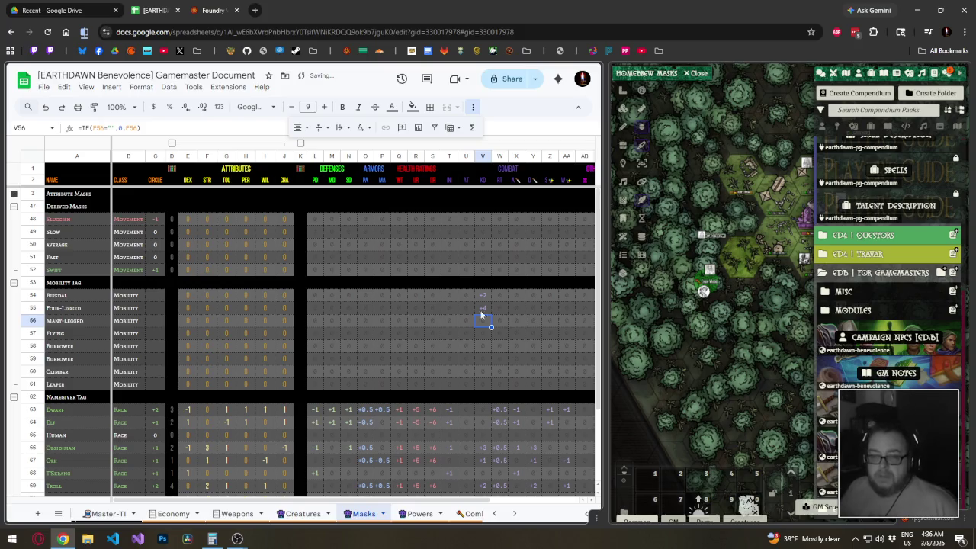
click(64, 324)
click(33, 320)
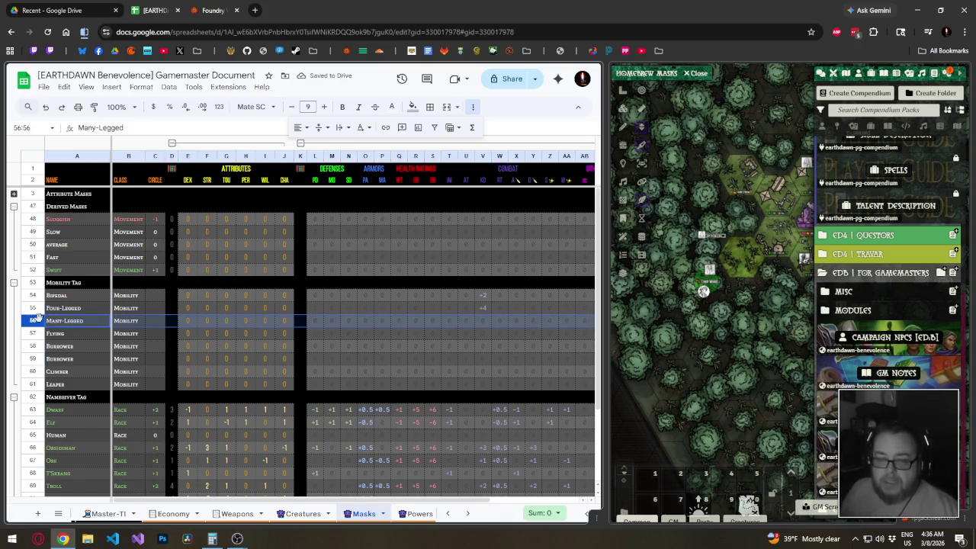
Insert a blank row above Many-Legged and paste a copy of the Many-Legged row into it.
right_click(34, 321)
click(68, 334)
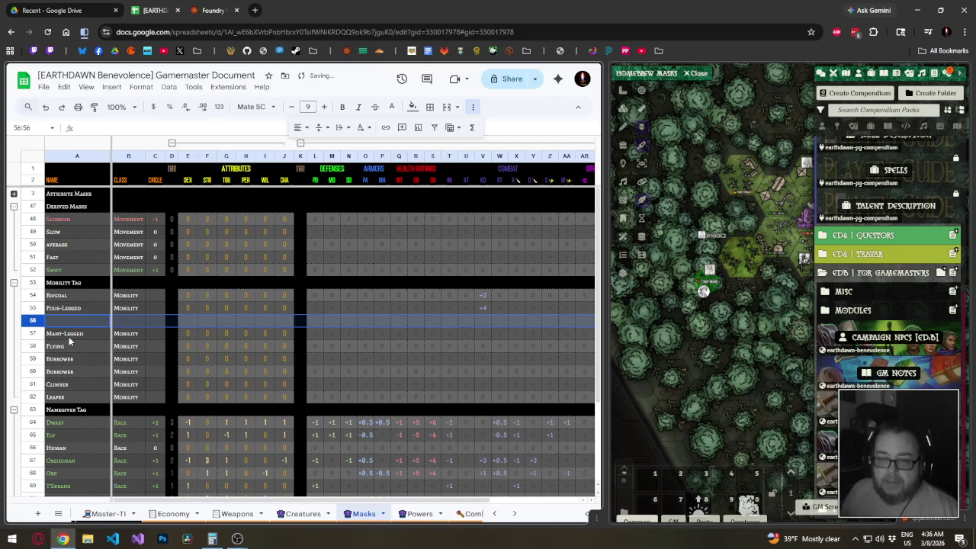
click(70, 333)
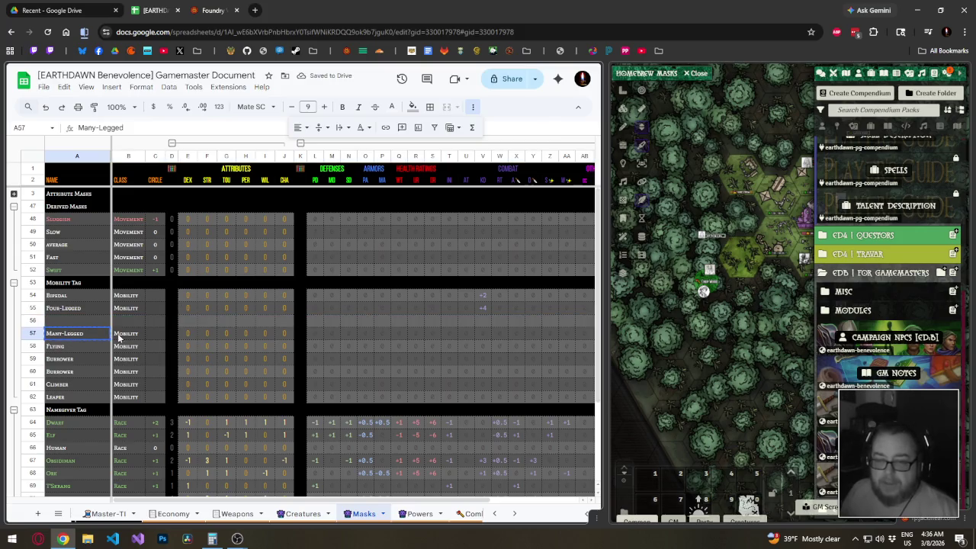
scroll(321, 336, right, 3)
shift+click(553, 337)
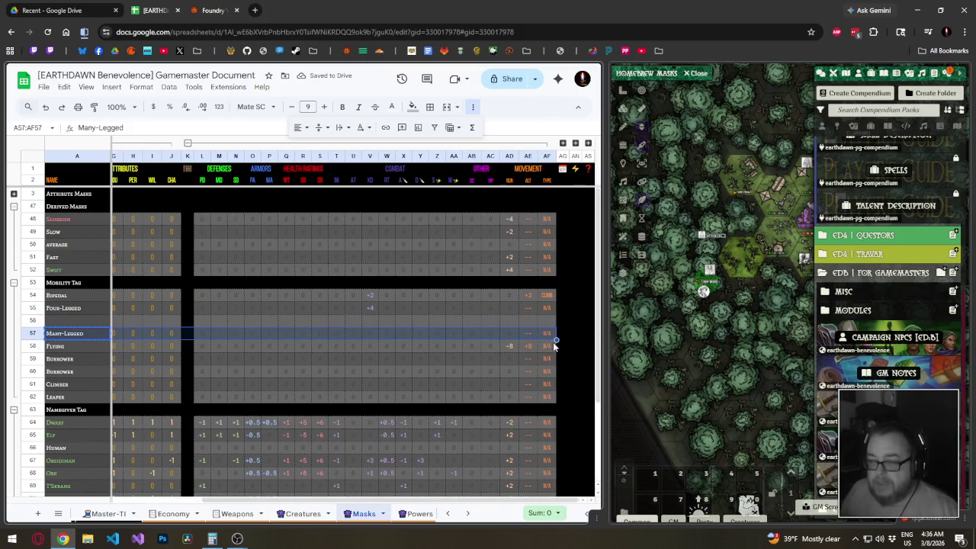
key(ctrl+c)
key(Up)
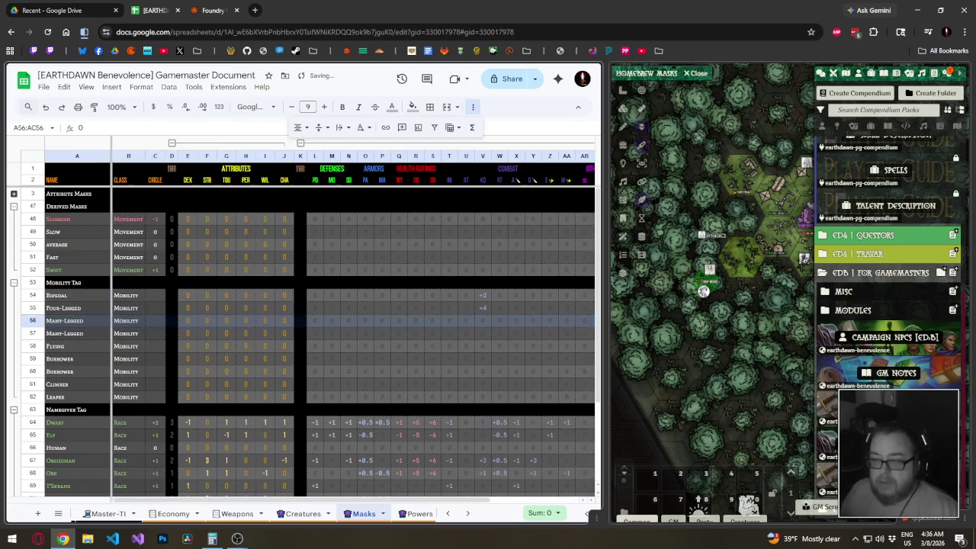
key(ctrl+v)
Rename the duplicated entry in A56 to Six-Legged.
click(69, 327)
double_click(68, 326)
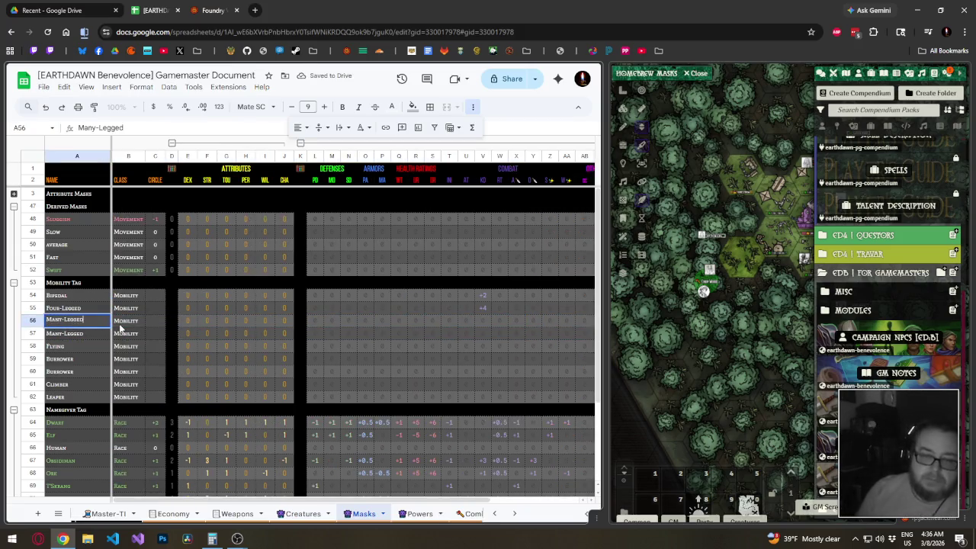
key(BackSpace)
key(BackSpace)
key(BackSpace)
key(Delete)
text(6)
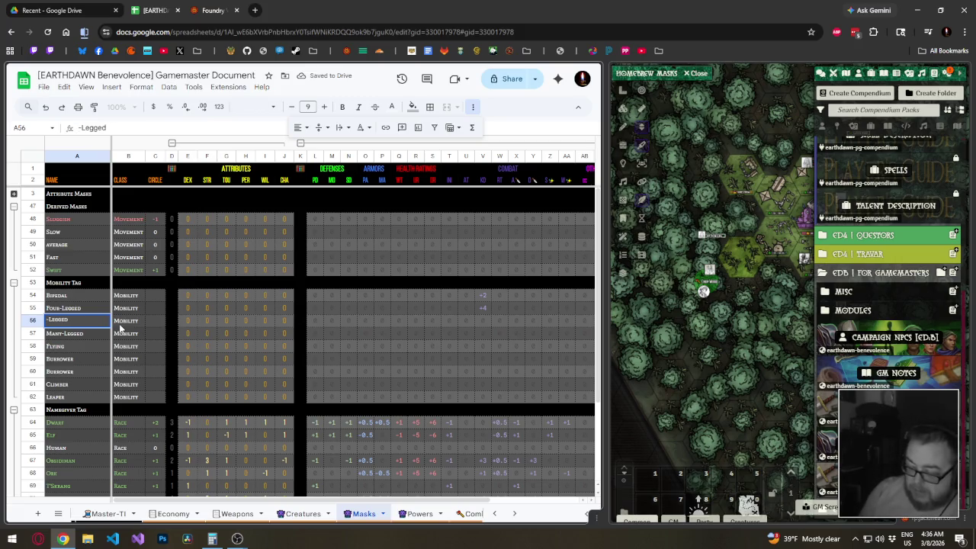
key(BackSpace)
text(Six)
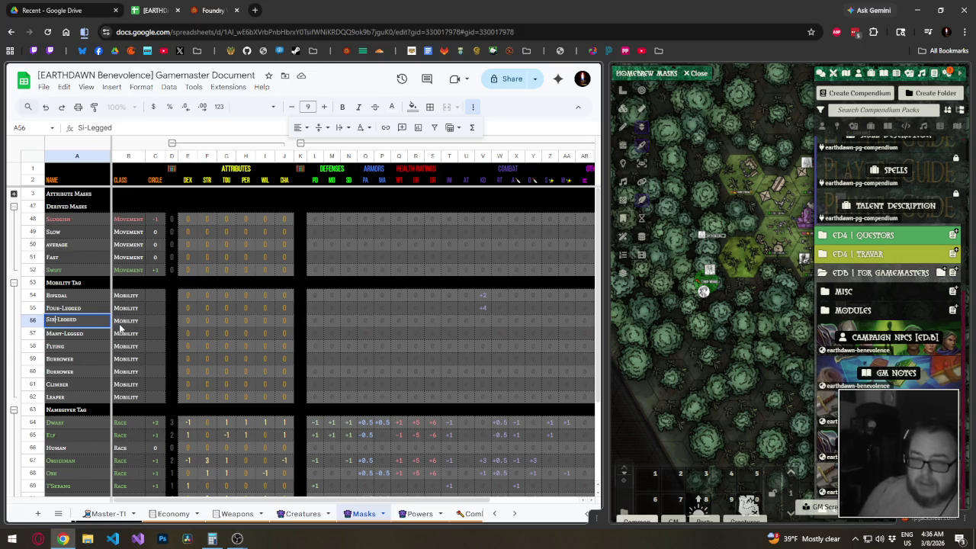
key(Return)
Rename the original Many-Legged entry in A57 to Eight-Legged.
key(F2)
key(Home)
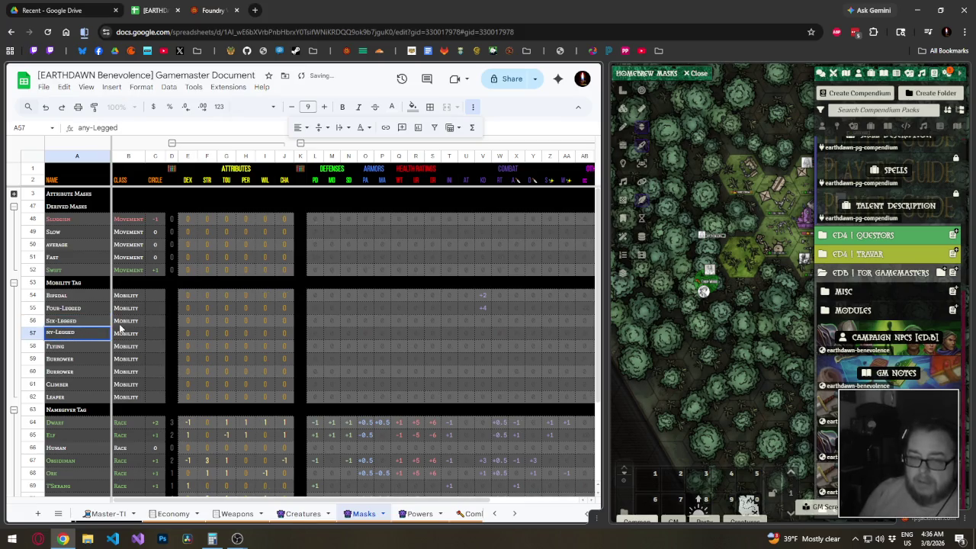
key(Delete)
key(Delete)
key(Delete)
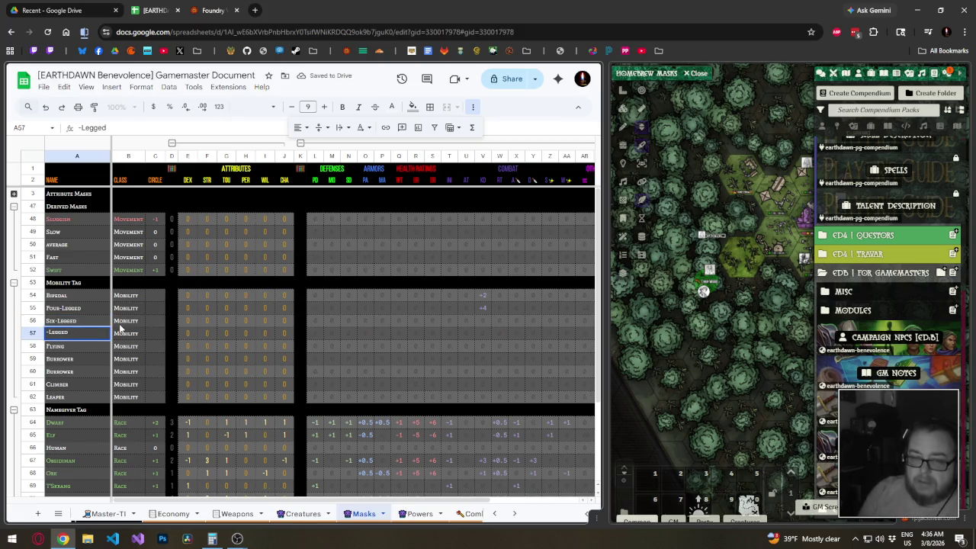
text(8)
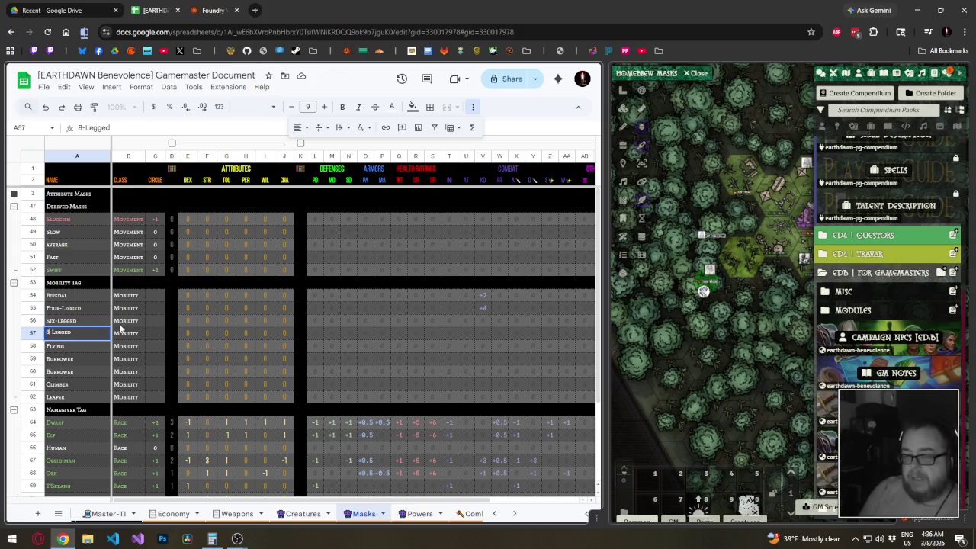
key(BackSpace)
text(Eight)
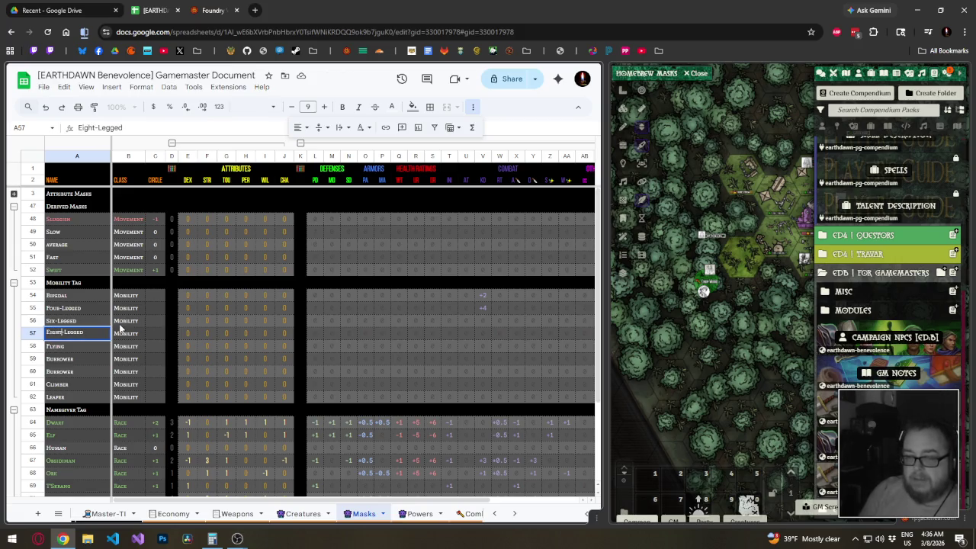
key(Return)
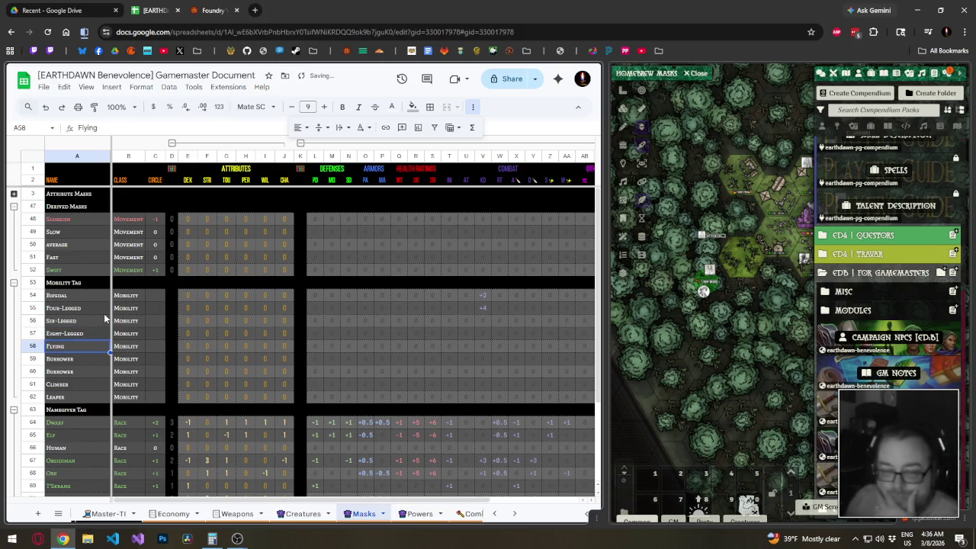
Rename the second Burrower entry to Sliterer and move its row up above Flying.
click(33, 371)
click(99, 373)
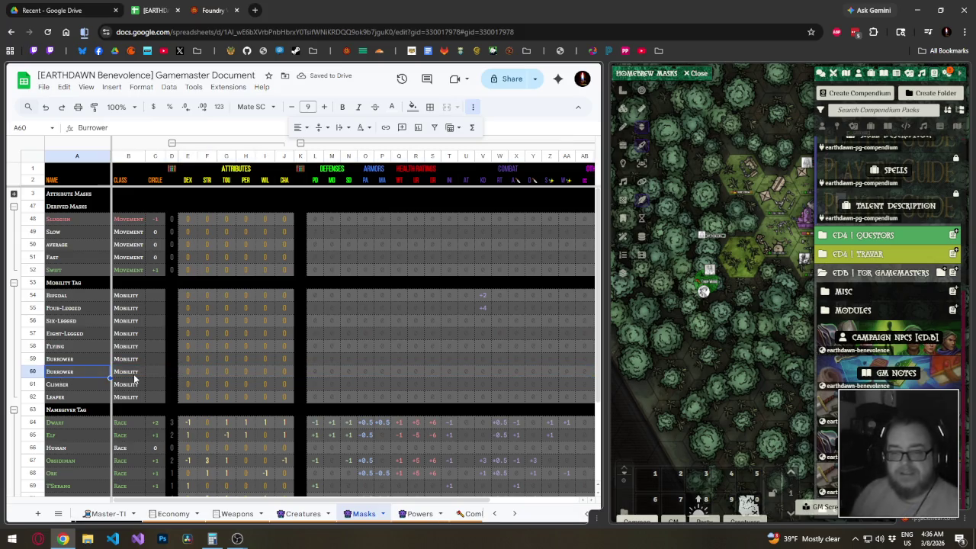
text(Slitererr)
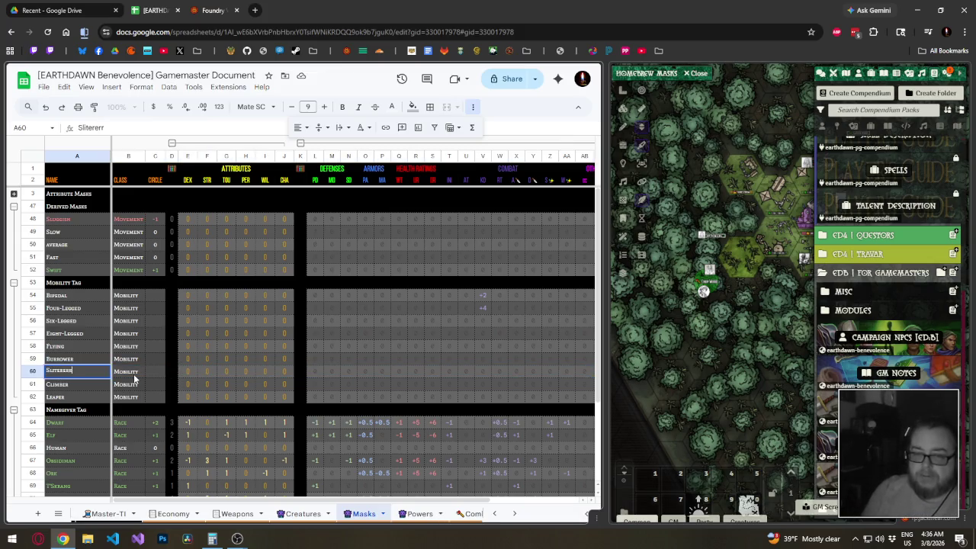
key(Return)
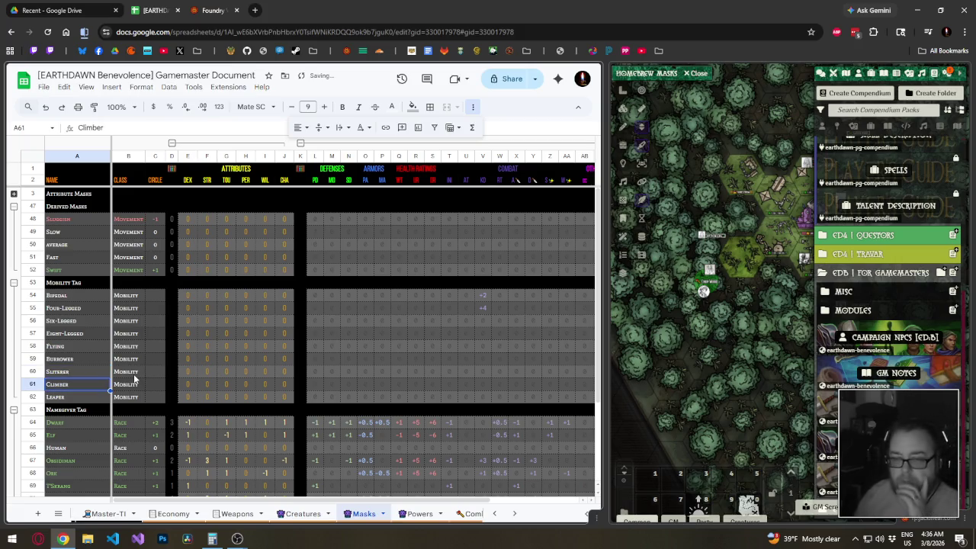
click(33, 371)
drag(33, 372, 33, 345)
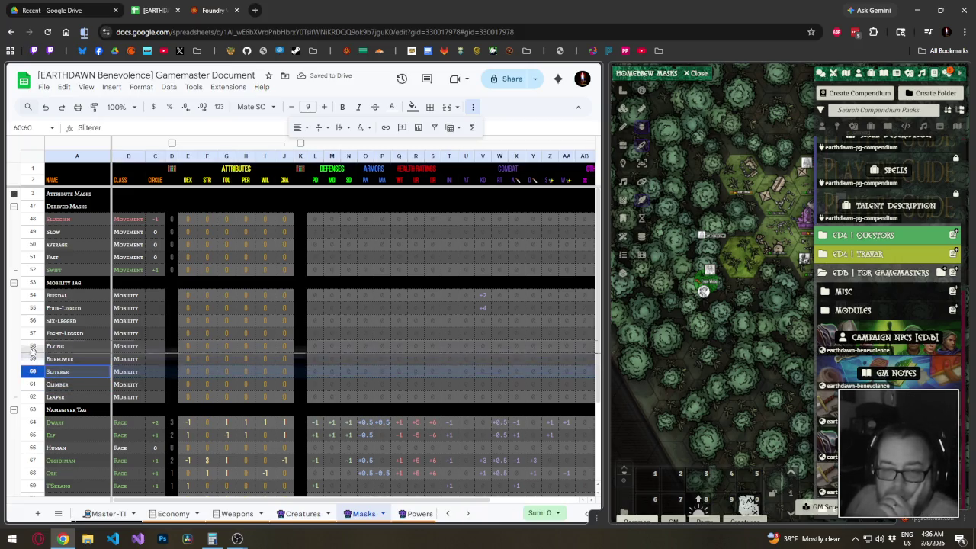
click(487, 318)
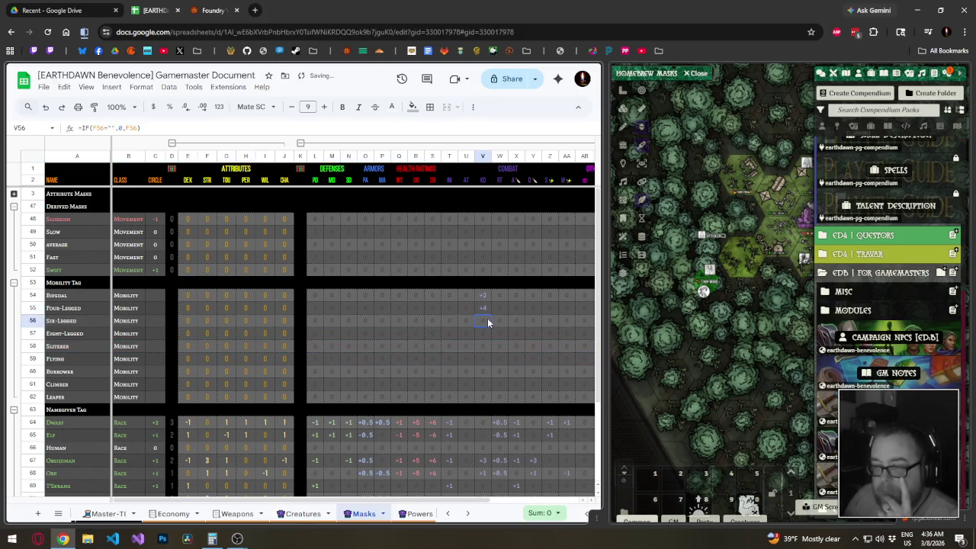
Enter +6 KD for Six-Legged in column V, review the AD movement formulas, then return to Creatures.
text(+6)
key(Down)
key(Down)
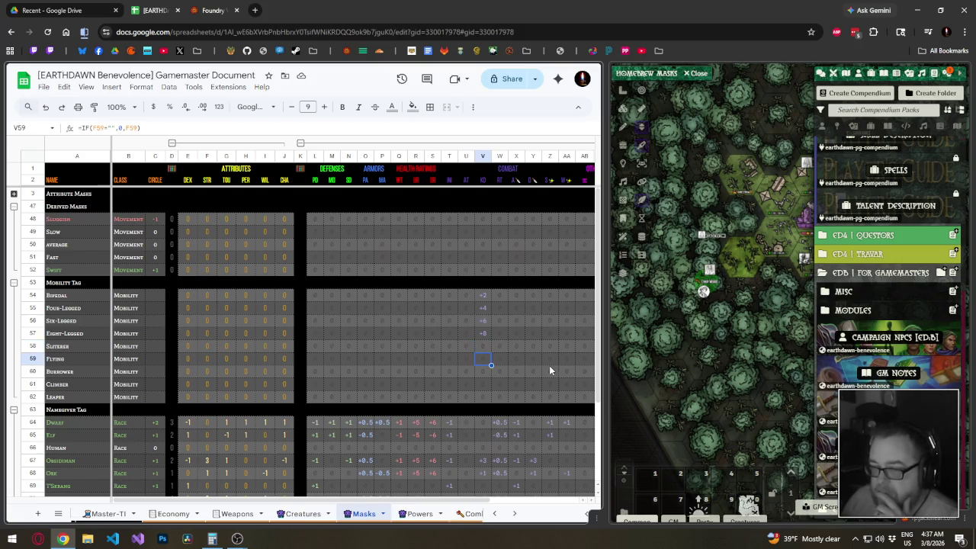
key(Right)
key(Right)
key(Right)
key(Right)
key(Right)
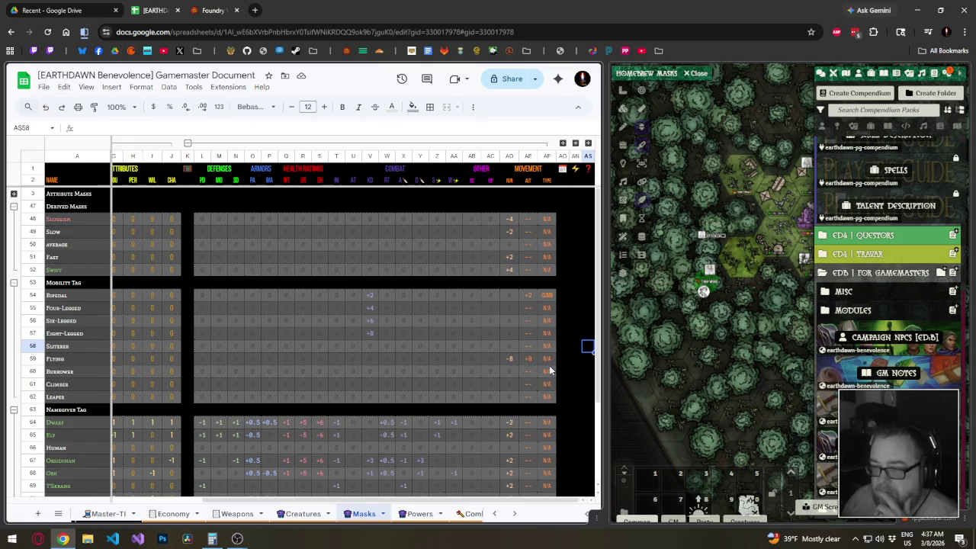
key(Right)
key(Right)
key(Right)
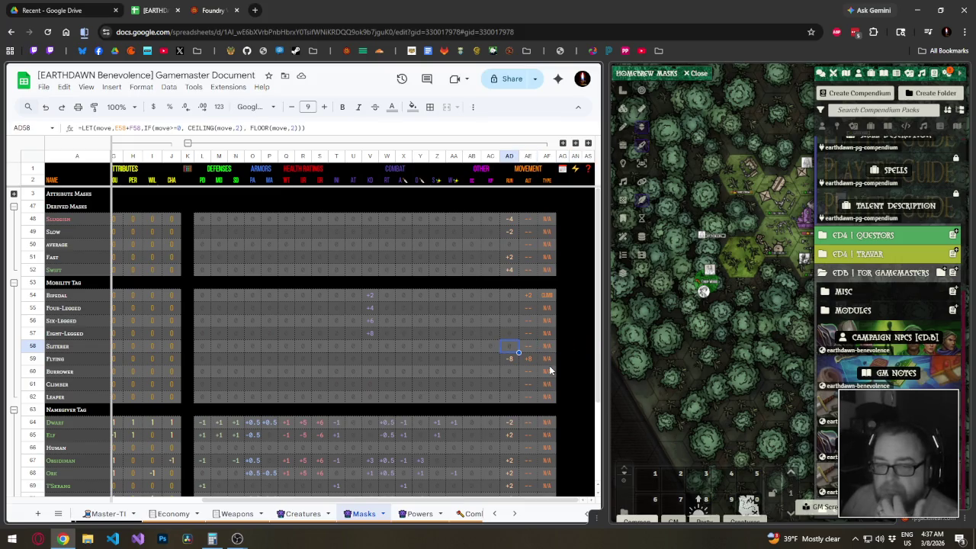
key(Up)
key(Up)
key(Up)
key(Up)
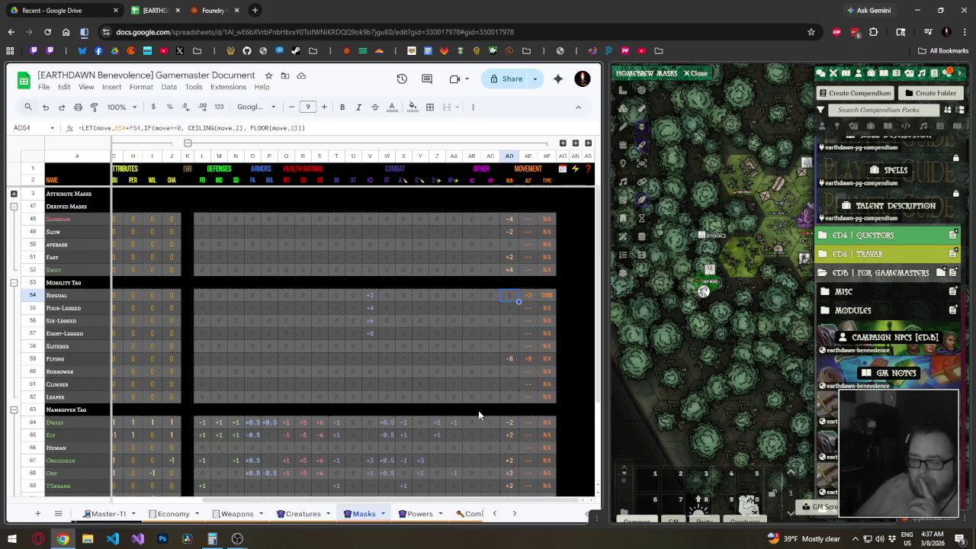
click(304, 513)
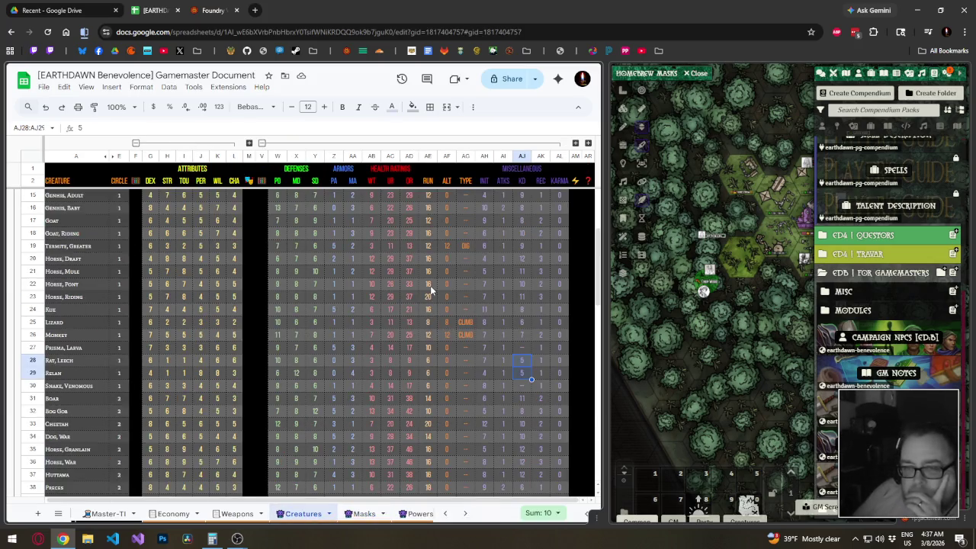
scroll(430, 285, up, 1)
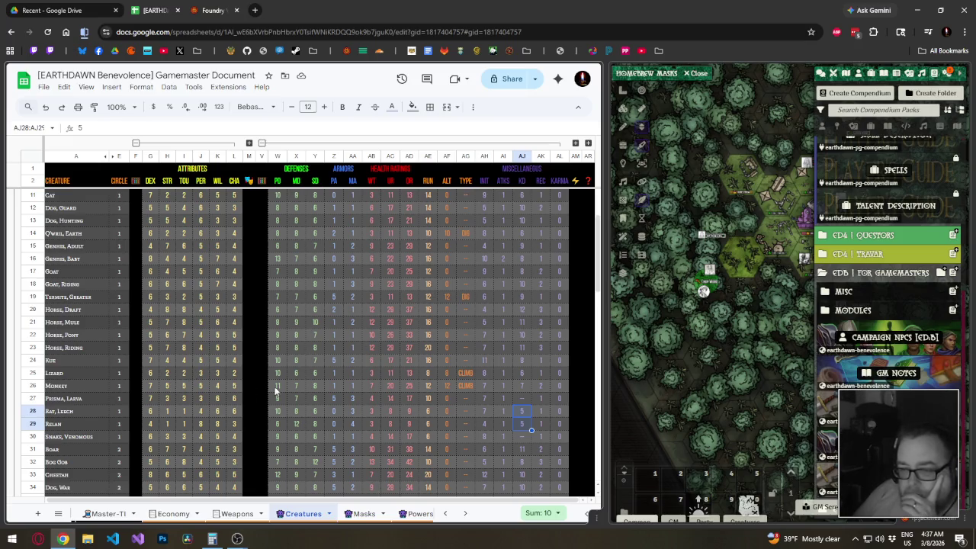
click(432, 385)
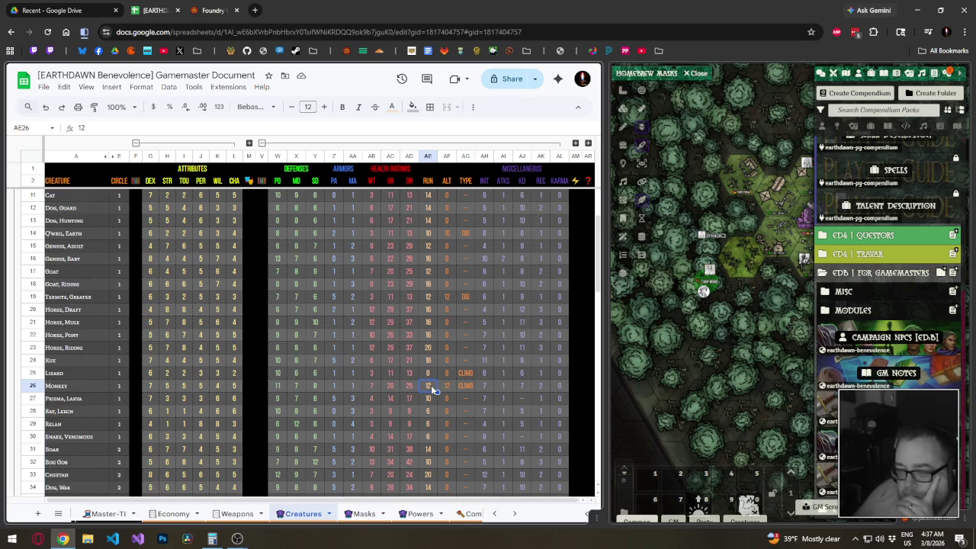
click(431, 372)
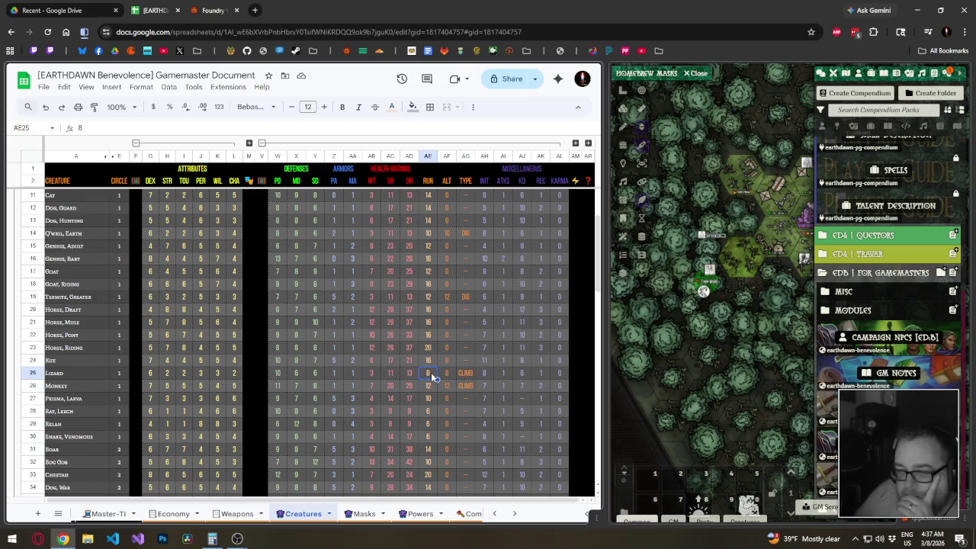
click(435, 364)
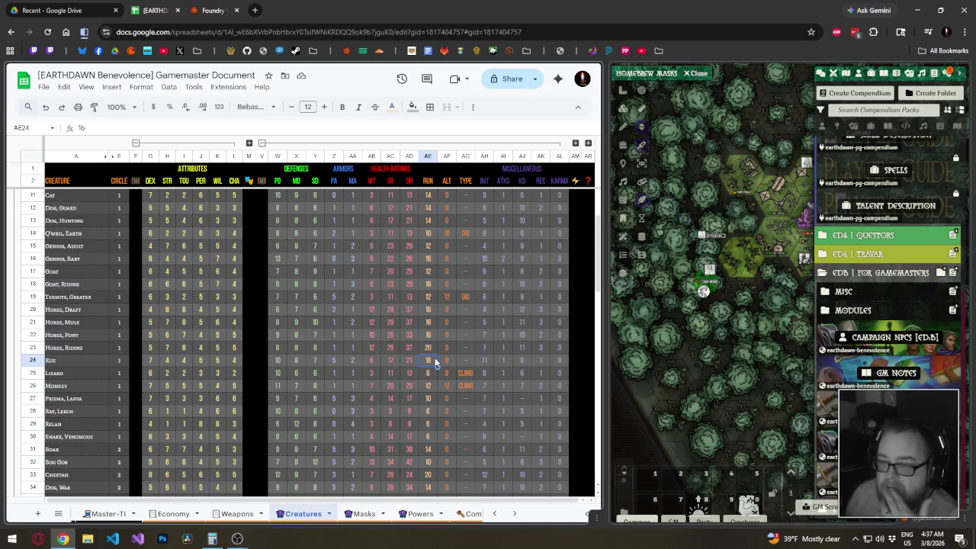
key(Up)
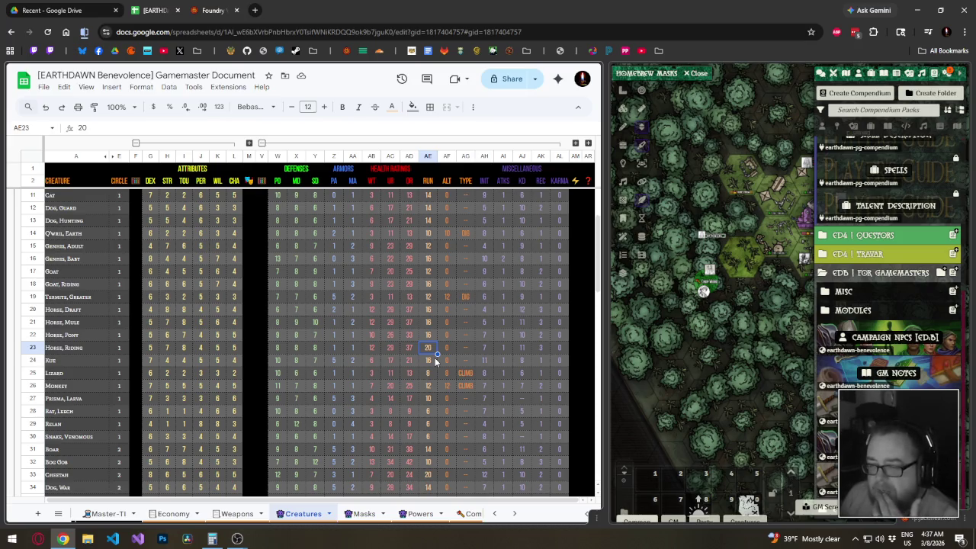
key(Up)
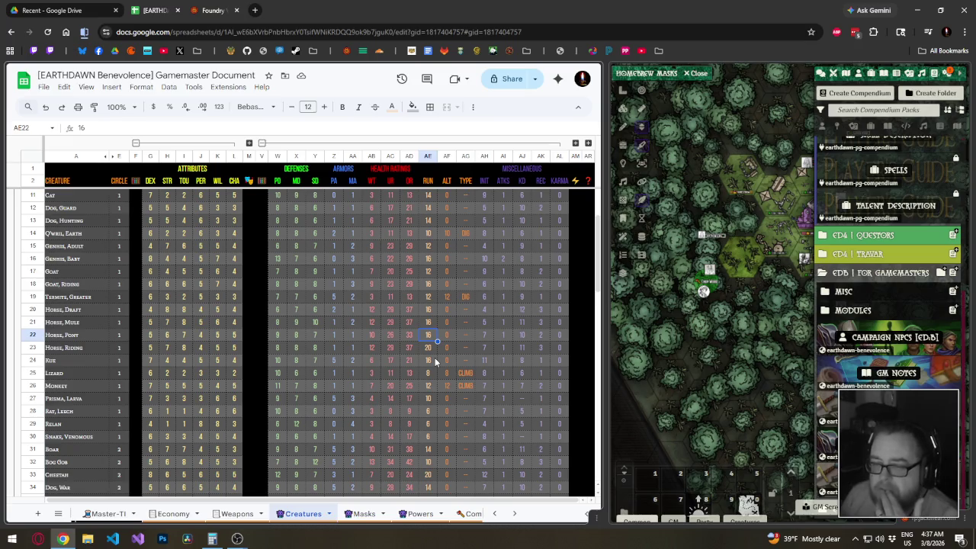
key(Up)
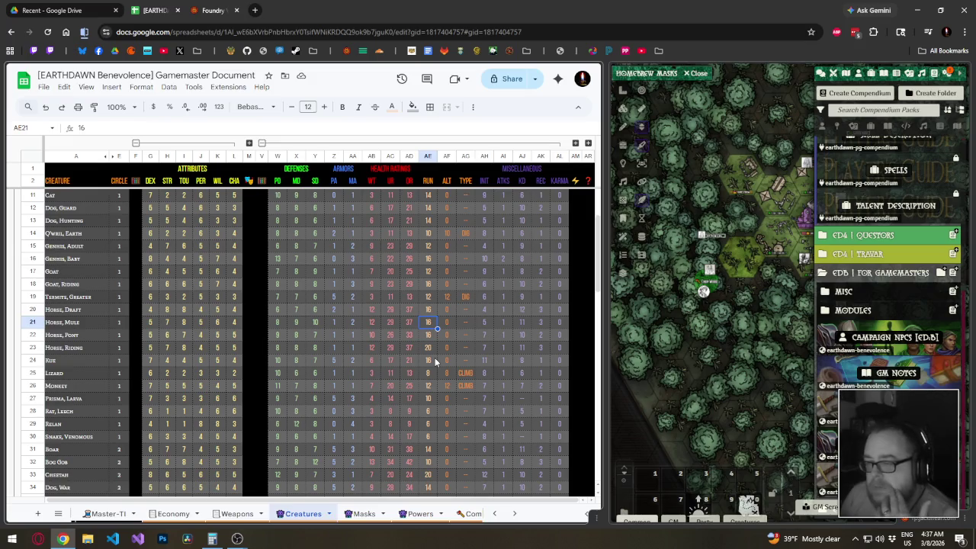
key(Up)
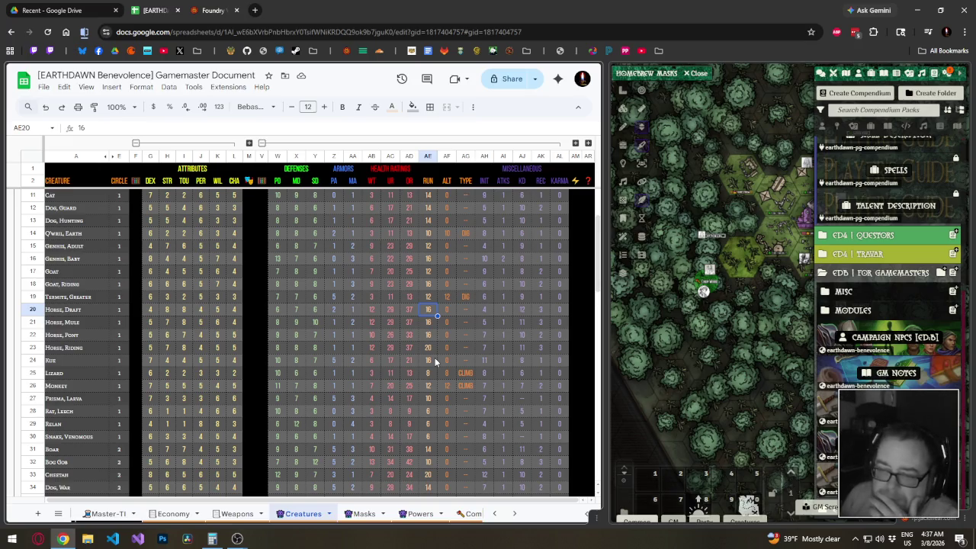
key(Up)
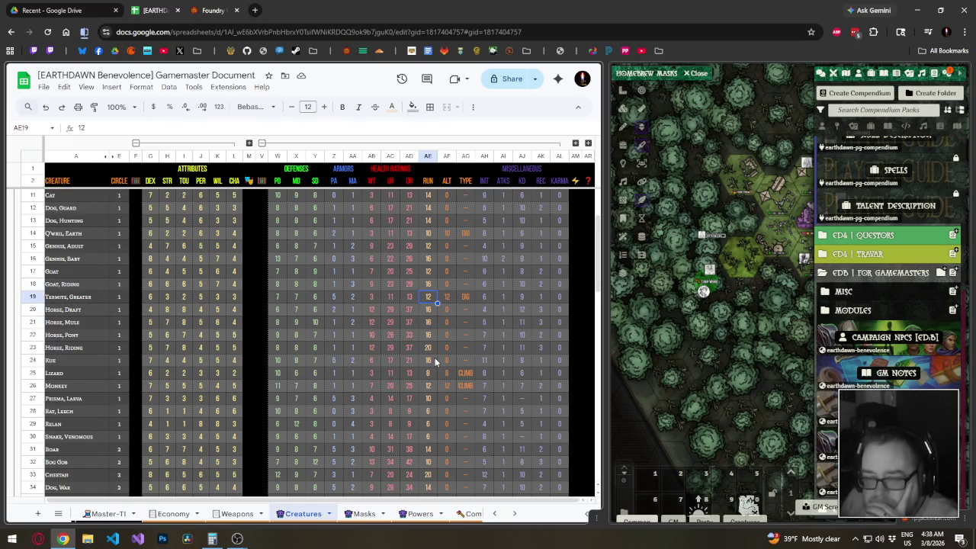
key(Down)
key(Down)
key(Down)
key(Down)
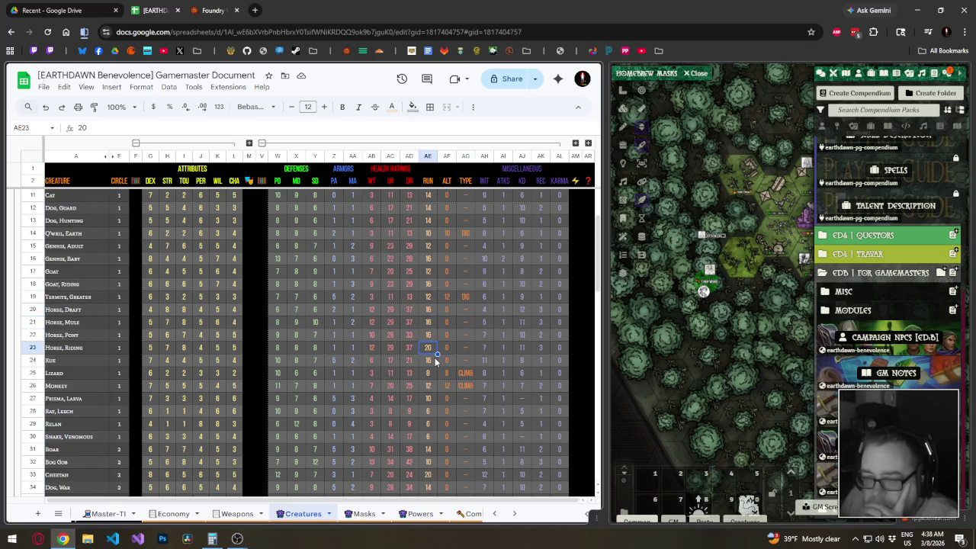
key(Up)
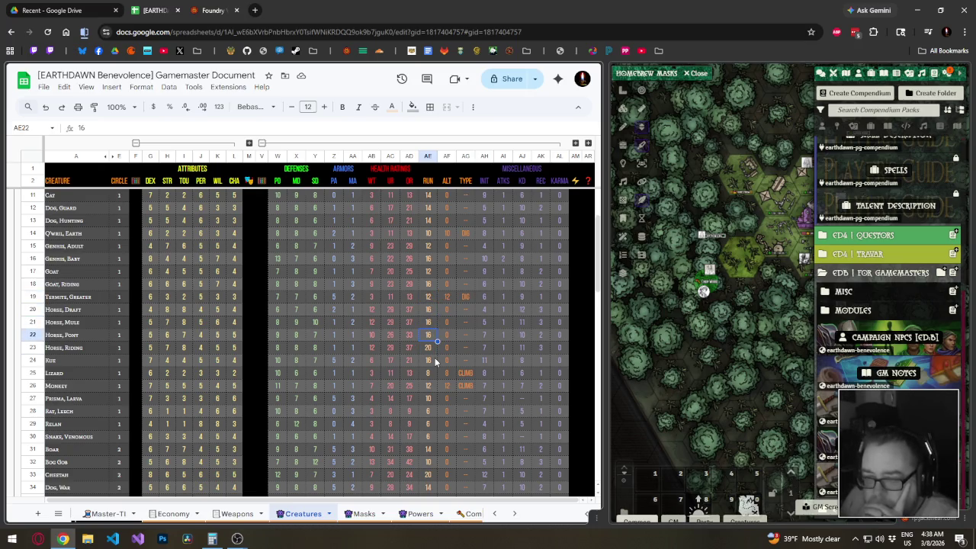
key(Up)
key(Up)
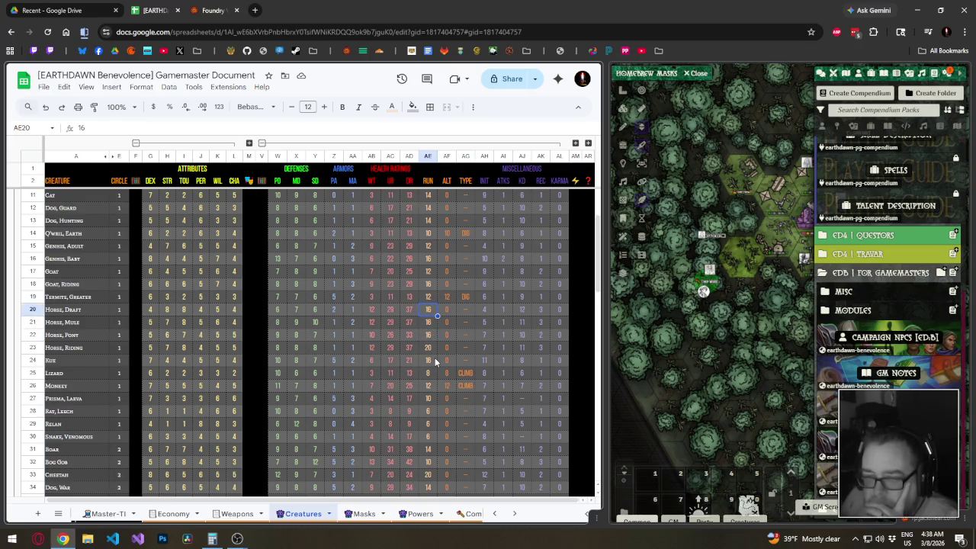
key(Up)
key(Up)
key(Up)
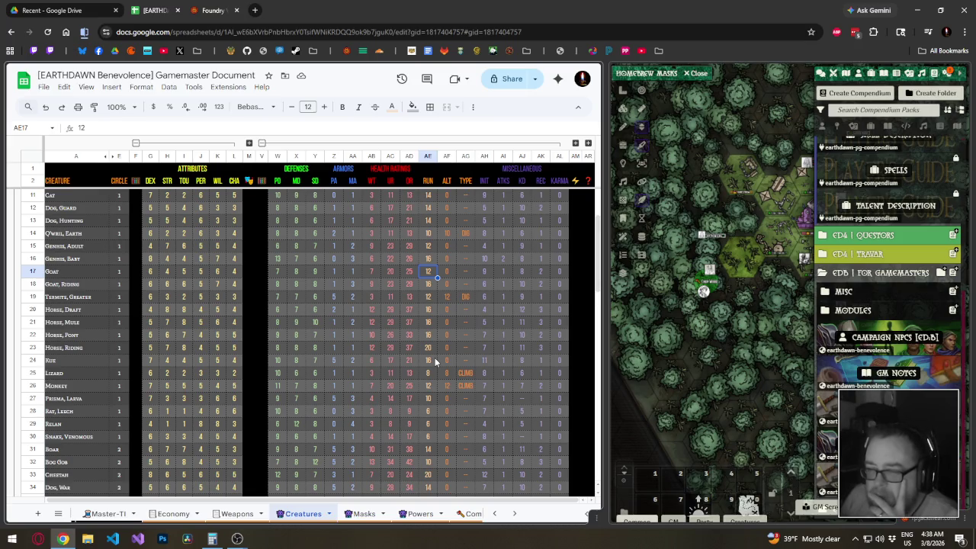
key(Down)
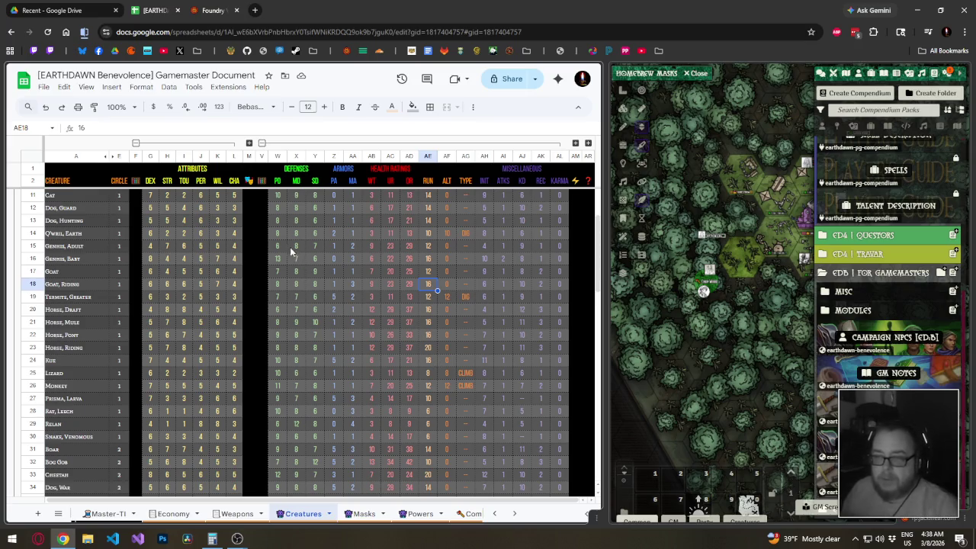
scroll(267, 221, up, 3)
Enter the formula =AF4-G4+H4 in cell V4 for Bat, Messenger.
click(262, 212)
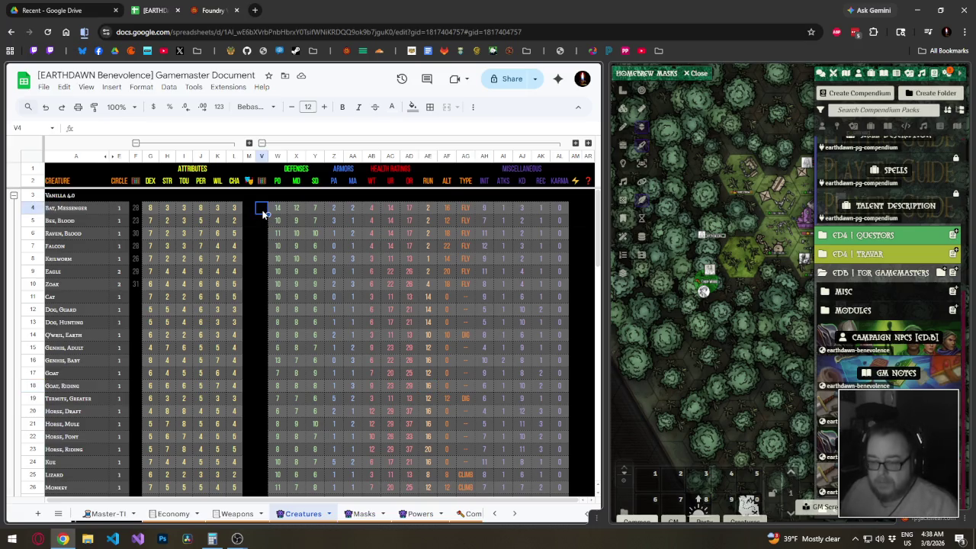
text(=)
click(150, 210)
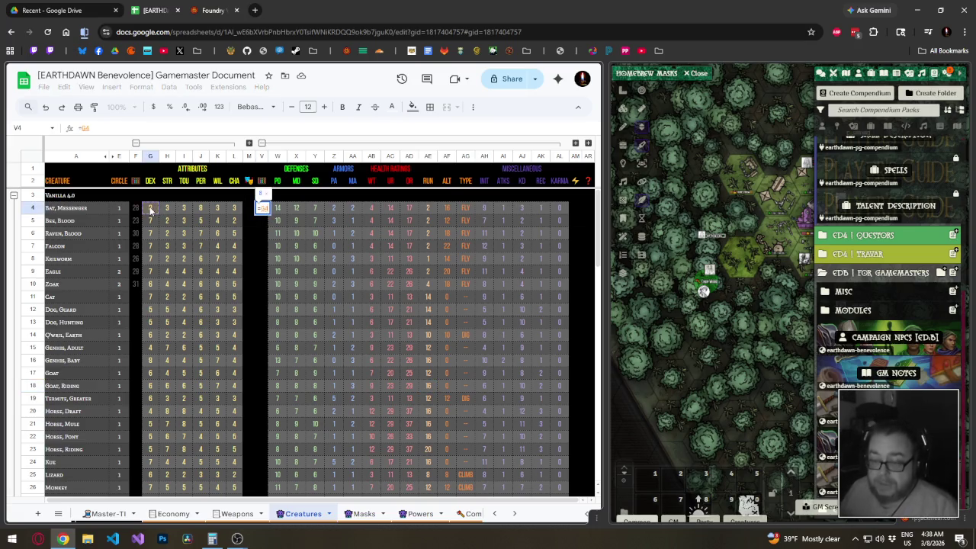
text(+)
click(166, 209)
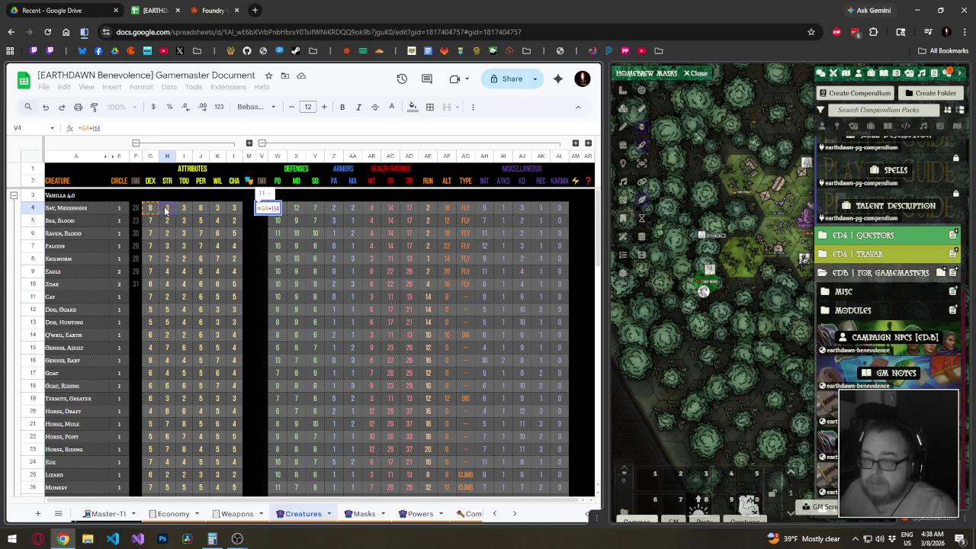
key(BackSpace)
key(BackSpace)
key(BackSpace)
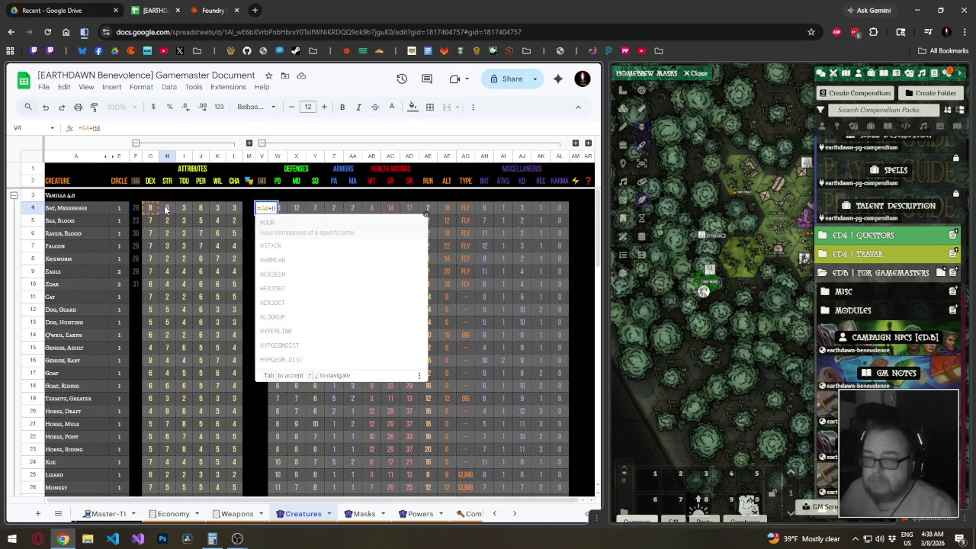
click(450, 213)
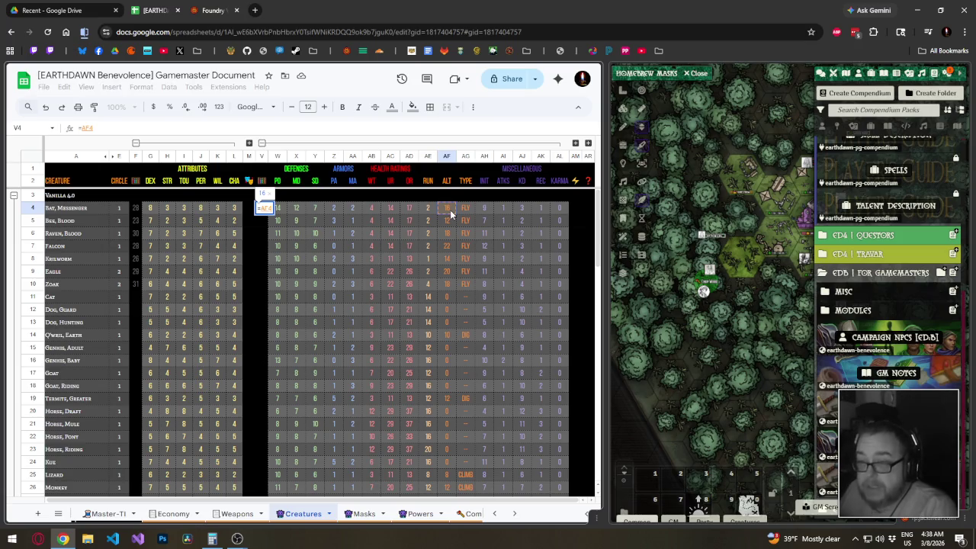
text(-)
click(150, 209)
text(+)
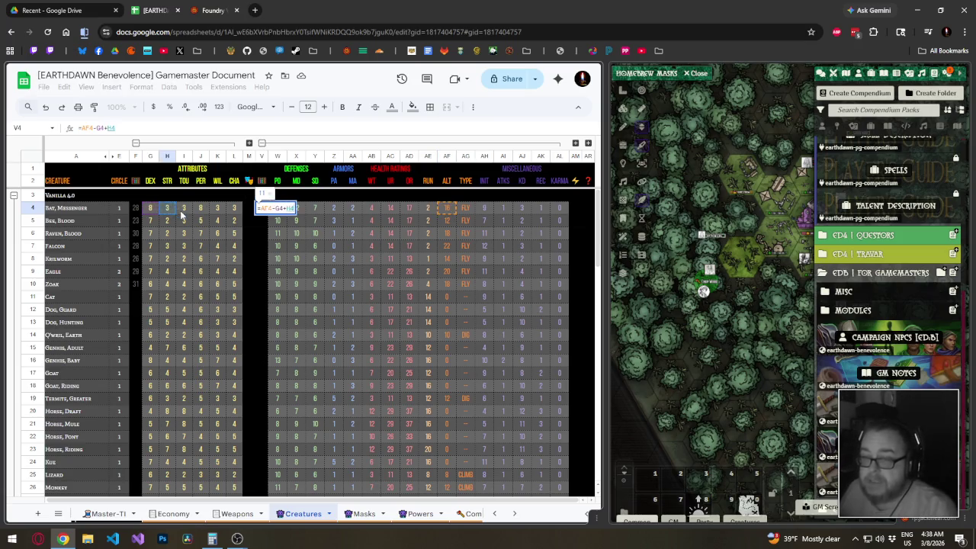
key(Return)
key(Up)
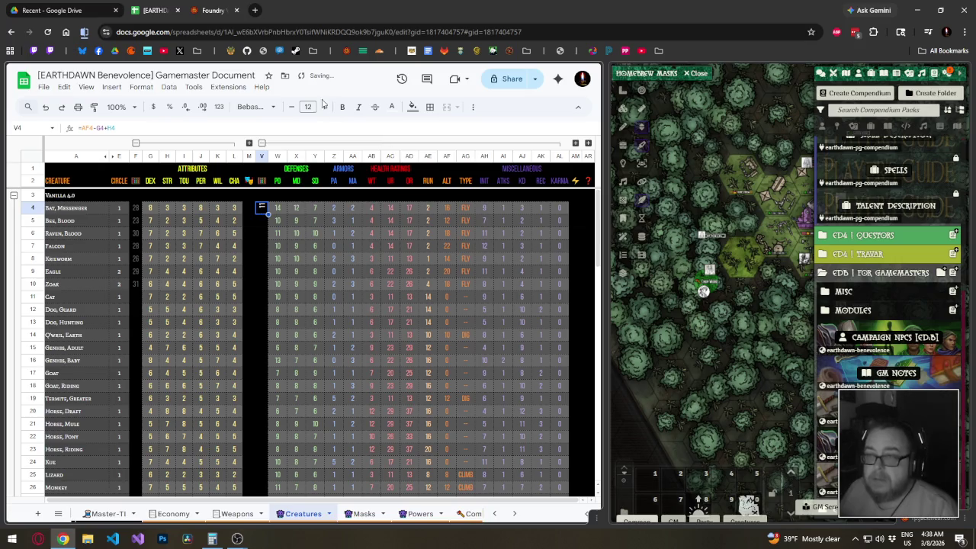
Paint F4's formatting onto V4 and correct its formula to =AE4-G4+H4.
click(135, 209)
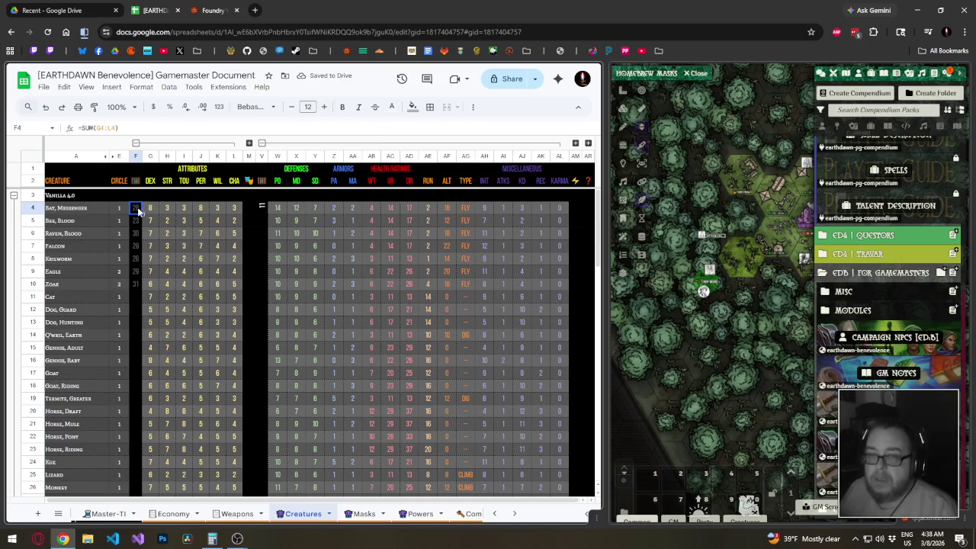
click(95, 106)
click(262, 207)
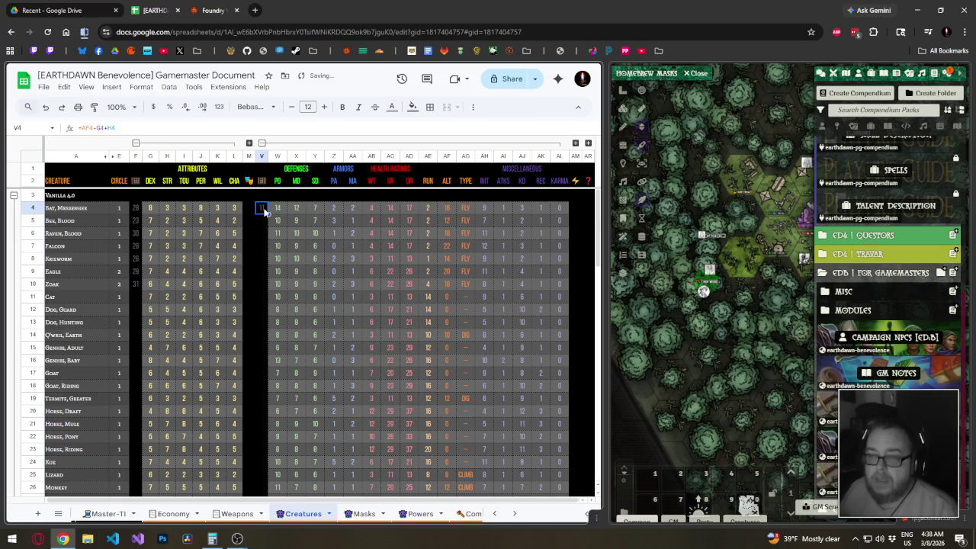
double_click(262, 208)
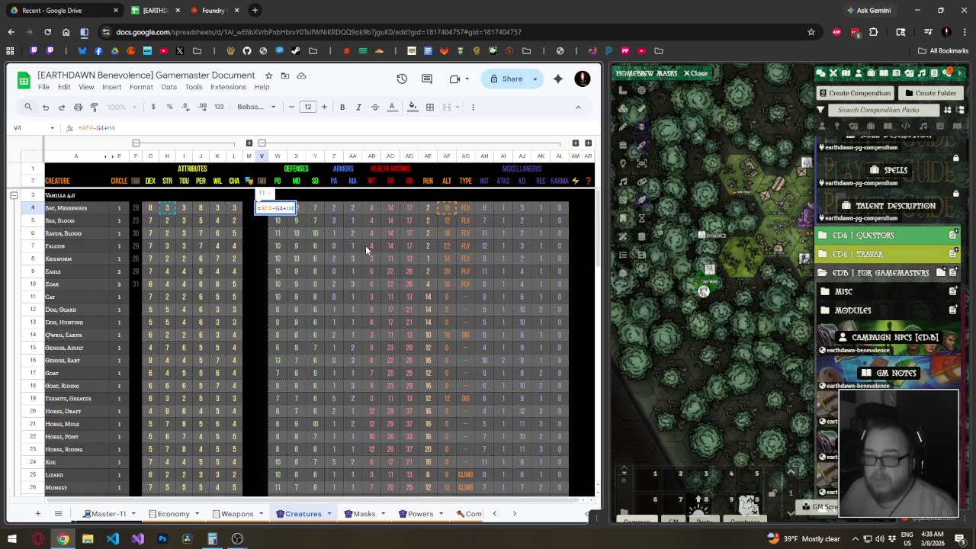
click(271, 207)
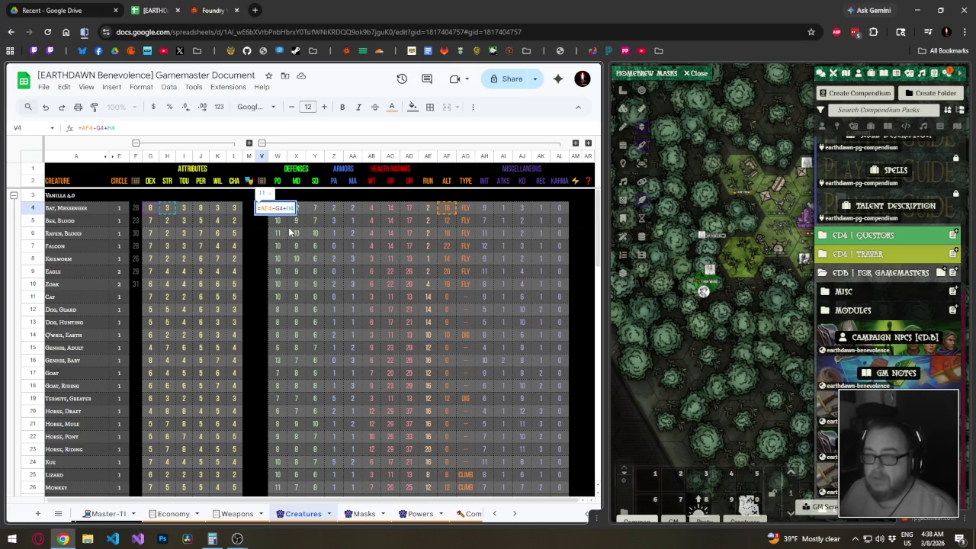
key(BackSpace)
key(BackSpace)
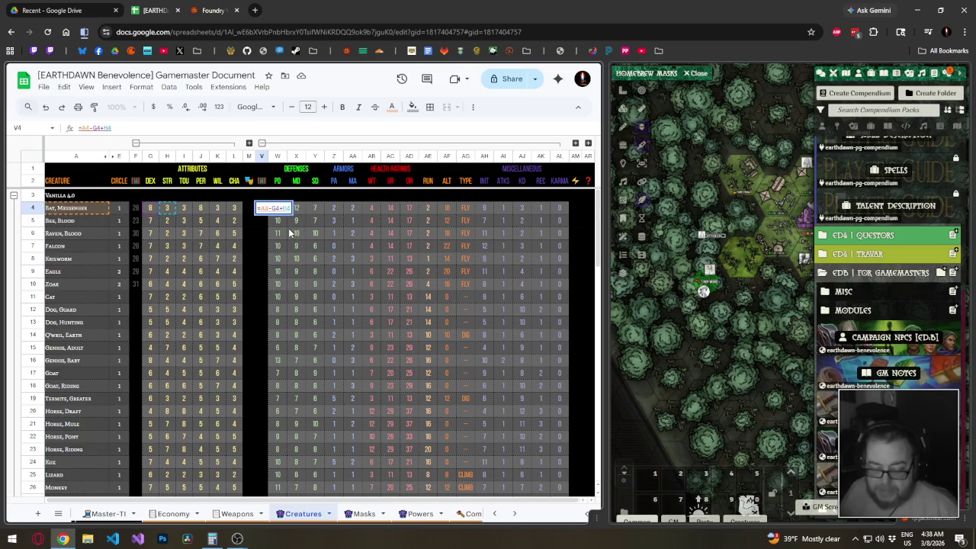
text(E4)
key(Return)
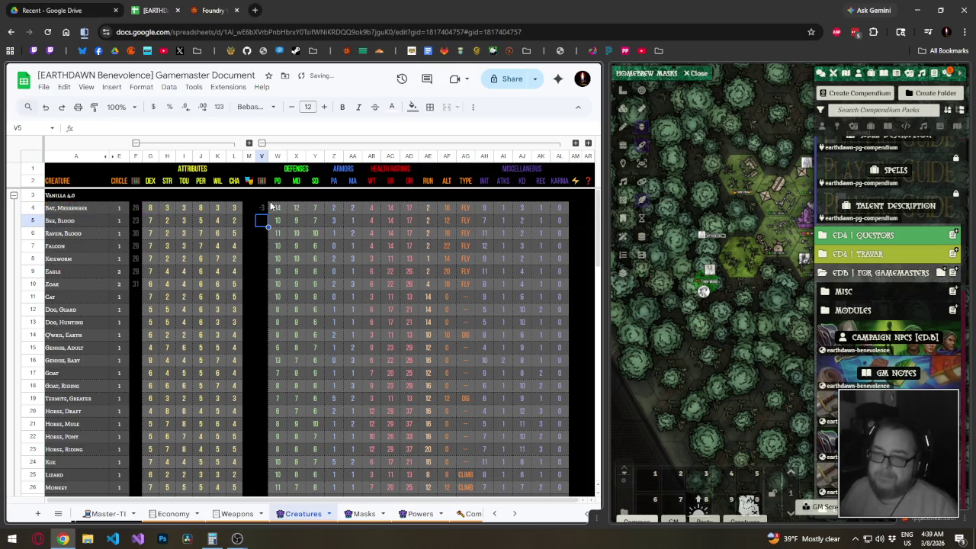
click(262, 209)
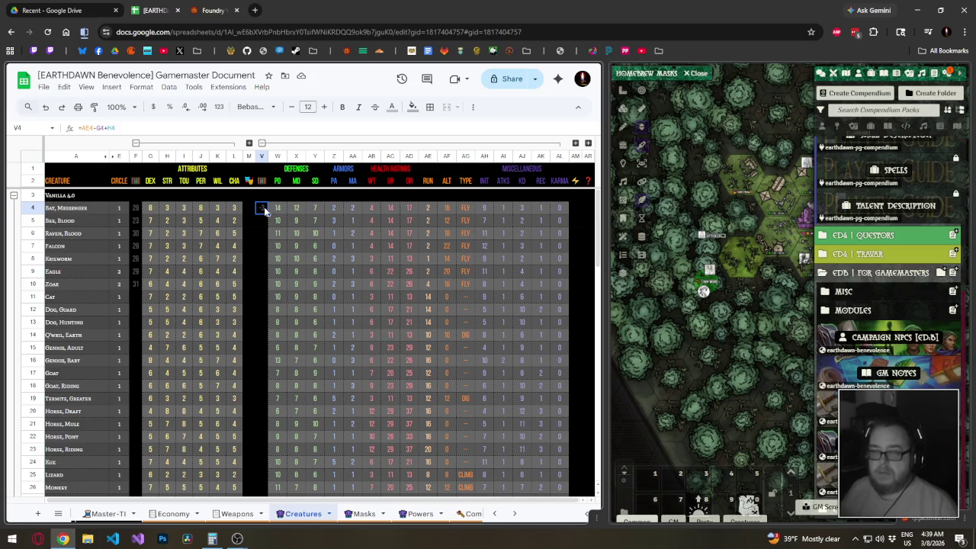
Fill the V4 formula down column V through row 42, then reselect V4 for editing.
drag(268, 215, 271, 433)
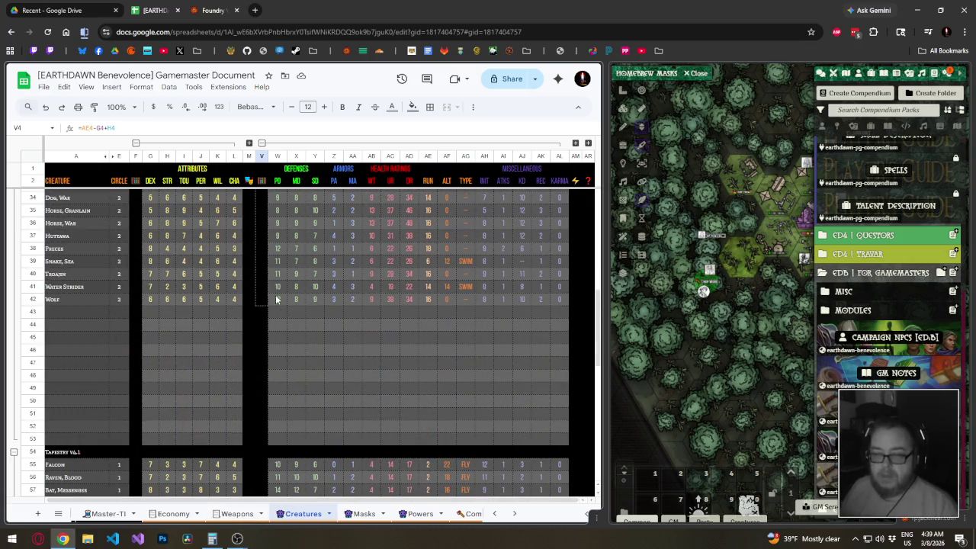
drag(270, 433, 263, 299)
scroll(264, 300, up, 10)
scroll(263, 299, up, 2)
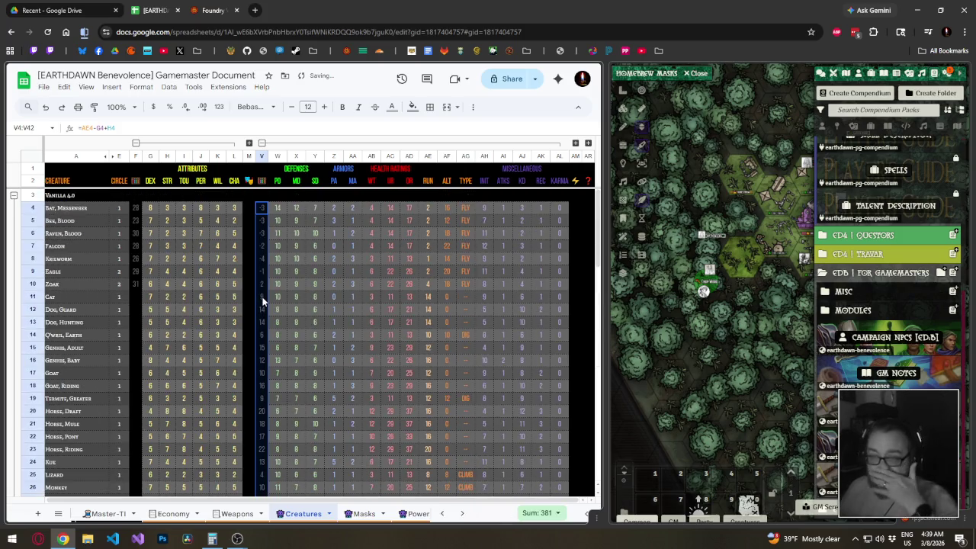
click(265, 207)
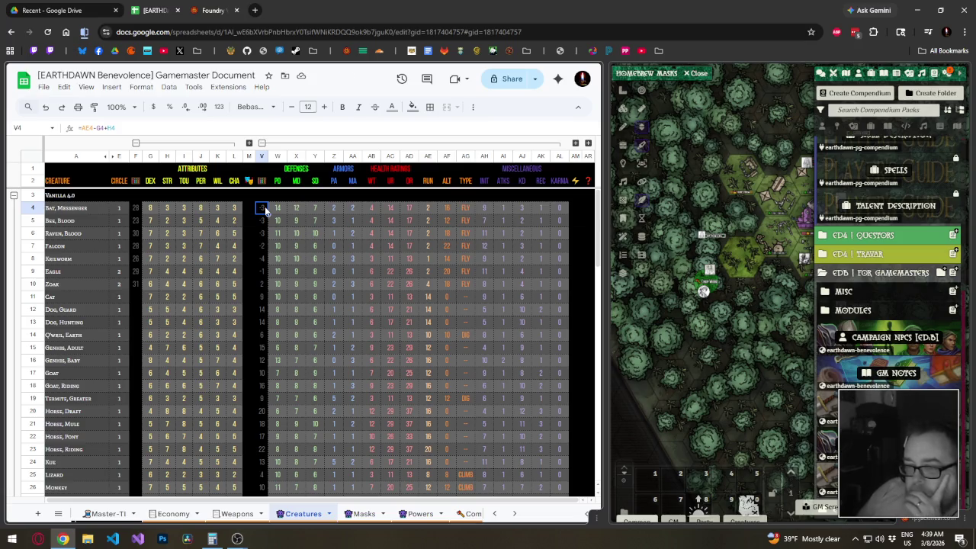
click(99, 127)
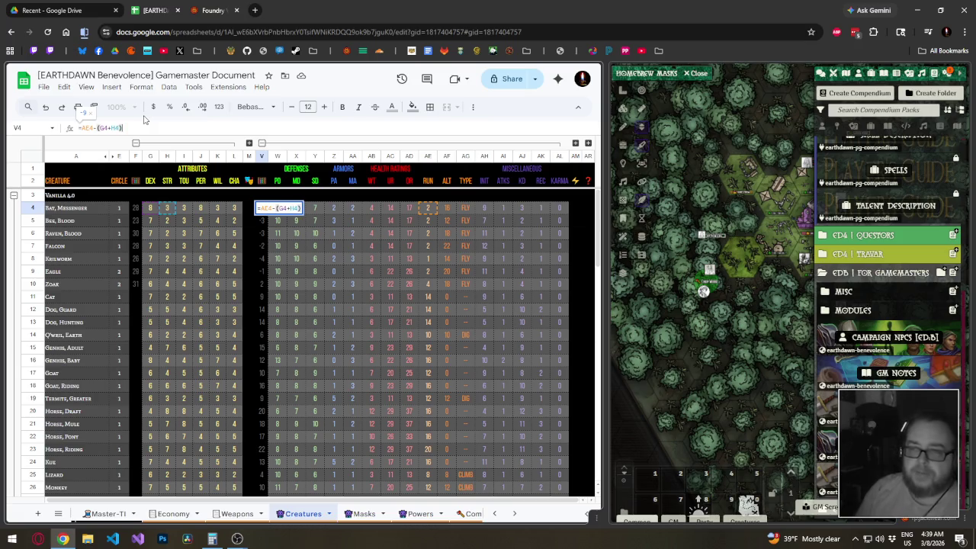
Commit =AE4-(G4+H4) in V4 and fill it down to V42, giving Bat, Messenger -9.
key(Return)
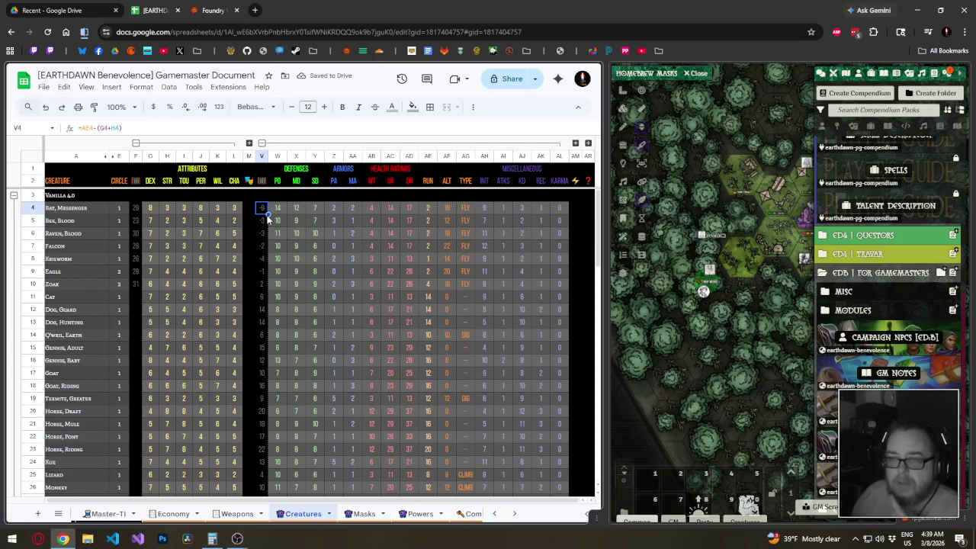
drag(267, 219, 264, 363)
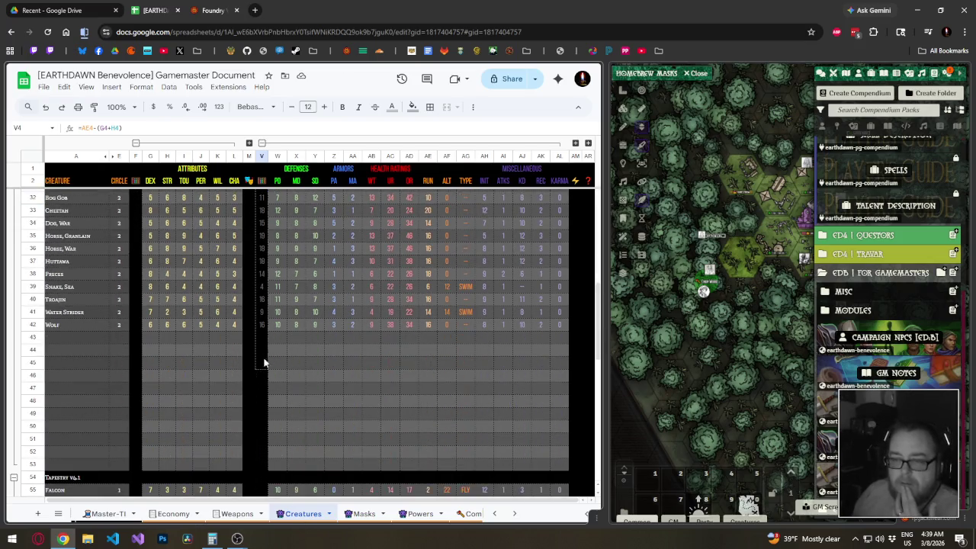
drag(259, 327, 259, 328)
scroll(261, 337, up, 5)
scroll(261, 337, up, 5)
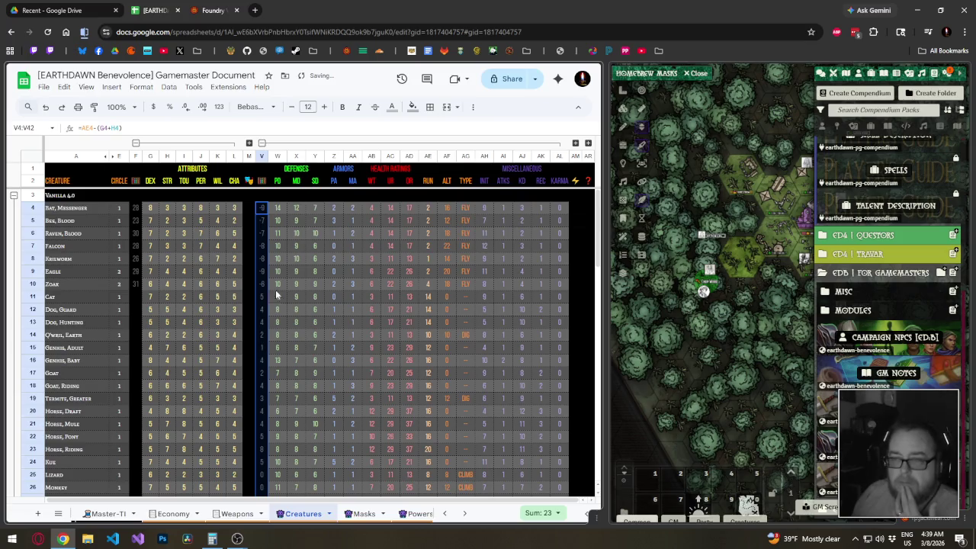
click(262, 212)
key(Down)
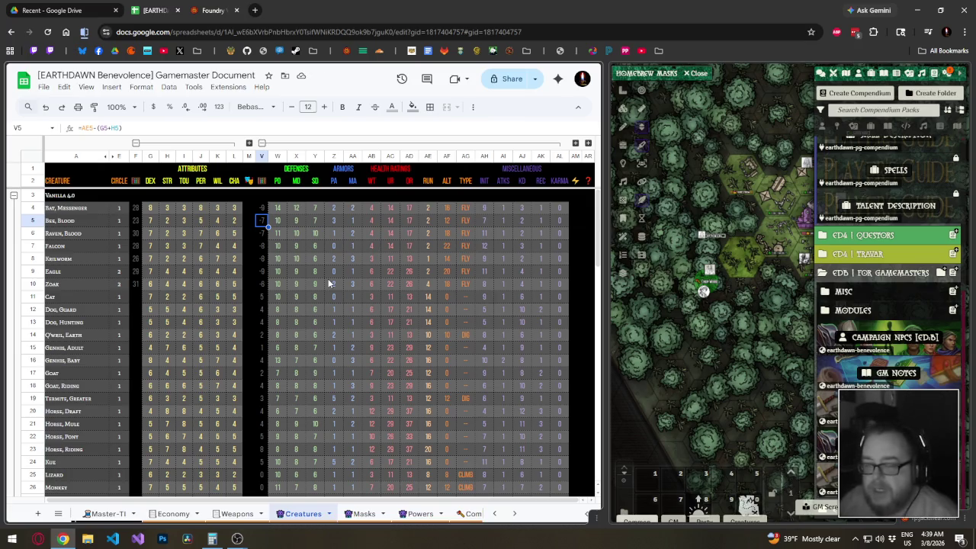
key(Down)
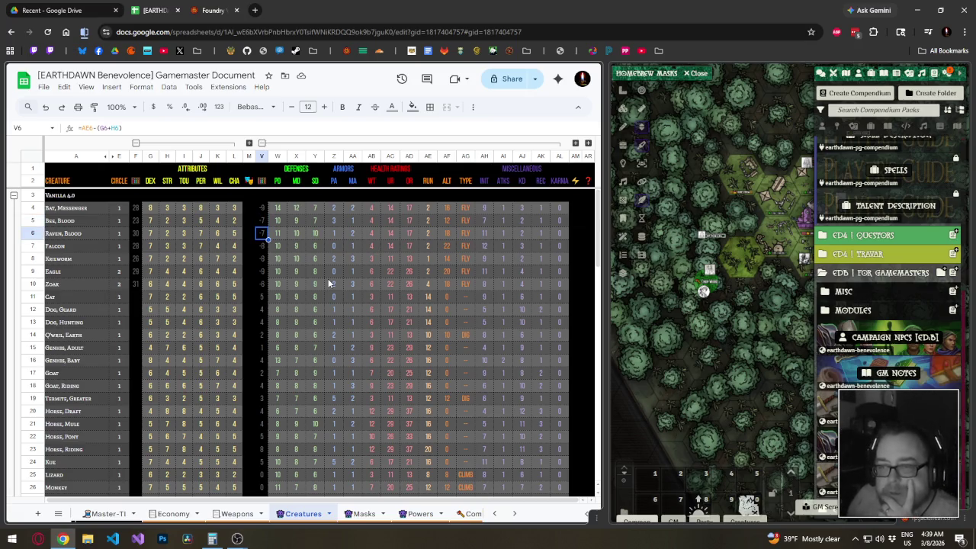
key(Down)
key(Down)
key(Down)
key(Down)
key(Down)
key(Up)
key(Up)
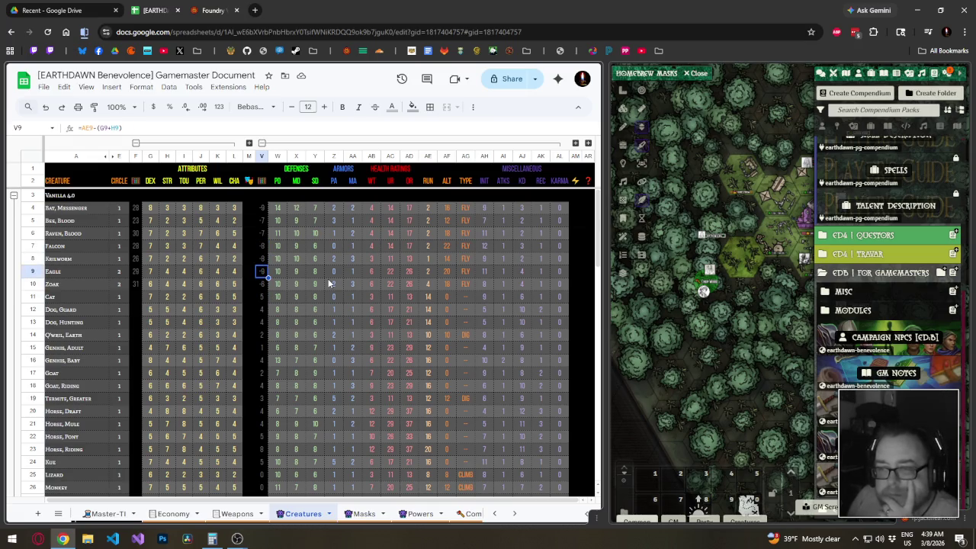
key(Up)
key(Up)
key(Up)
key(Up)
key(Down)
key(Down)
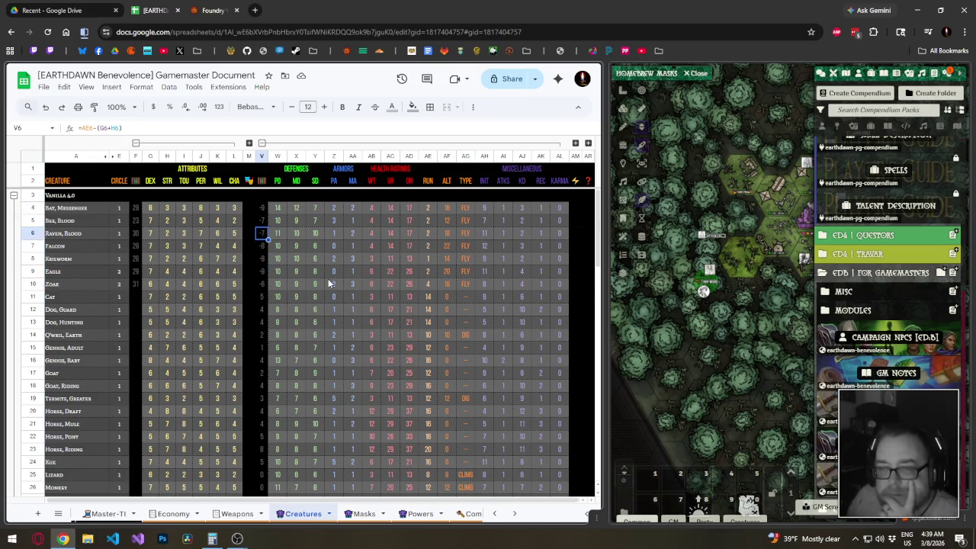
key(Down)
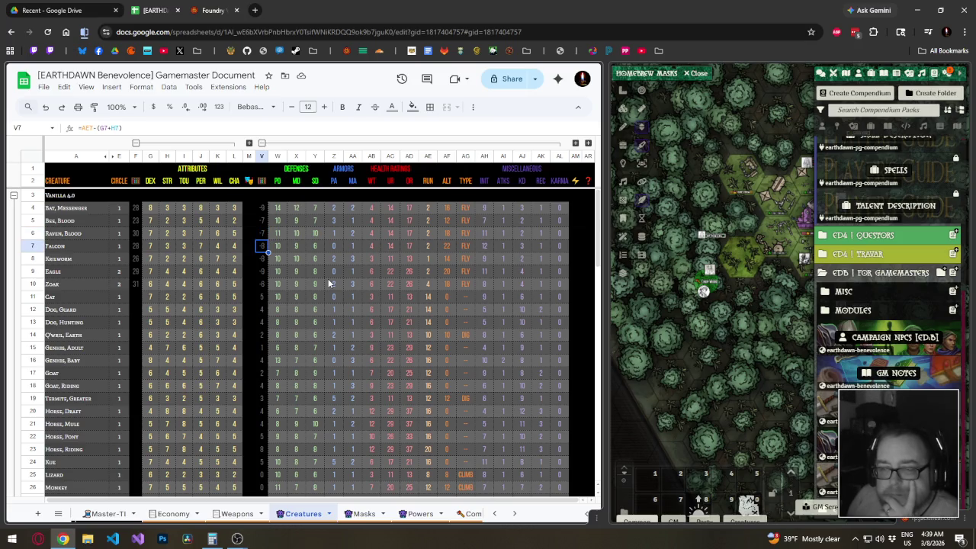
key(Up)
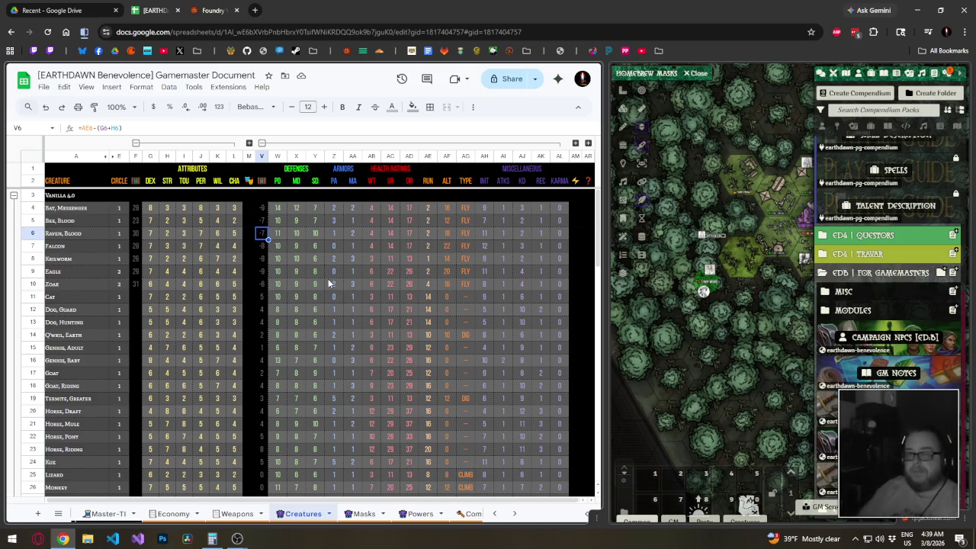